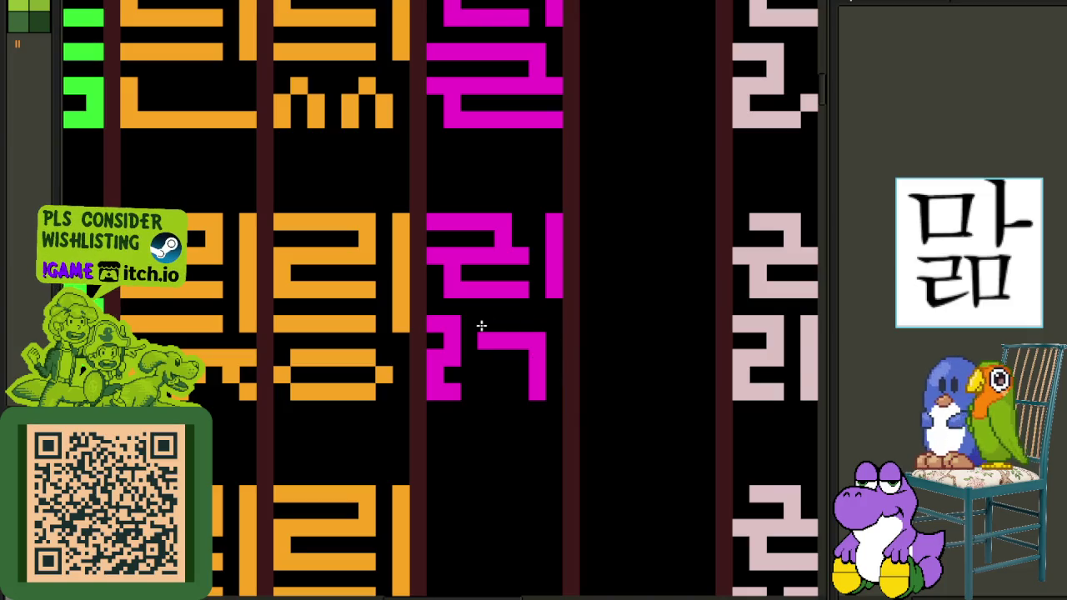
# Save the glyph sheet.
pyautogui.click(505, 341)
pyautogui.scroll(-2, 505, 341)
pyautogui.scroll(-2, 738, 334)
pyautogui.hotkey('ctrl', 's')
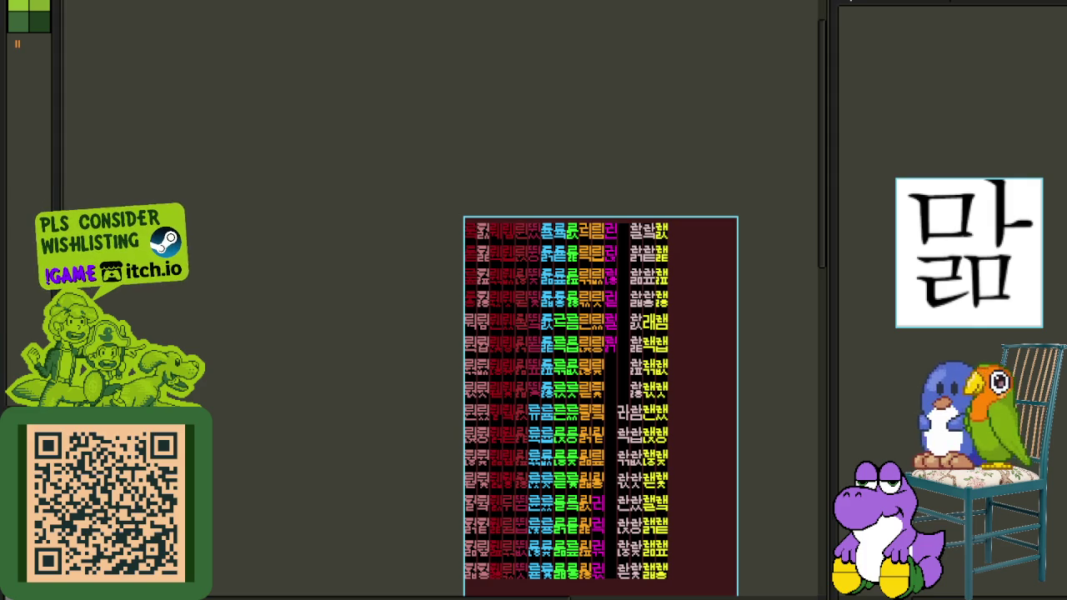
# Copy the magenta glyph block into the cell directly below it.
pyautogui.scroll(2, 612, 385)
pyautogui.scroll(2, 613, 259)
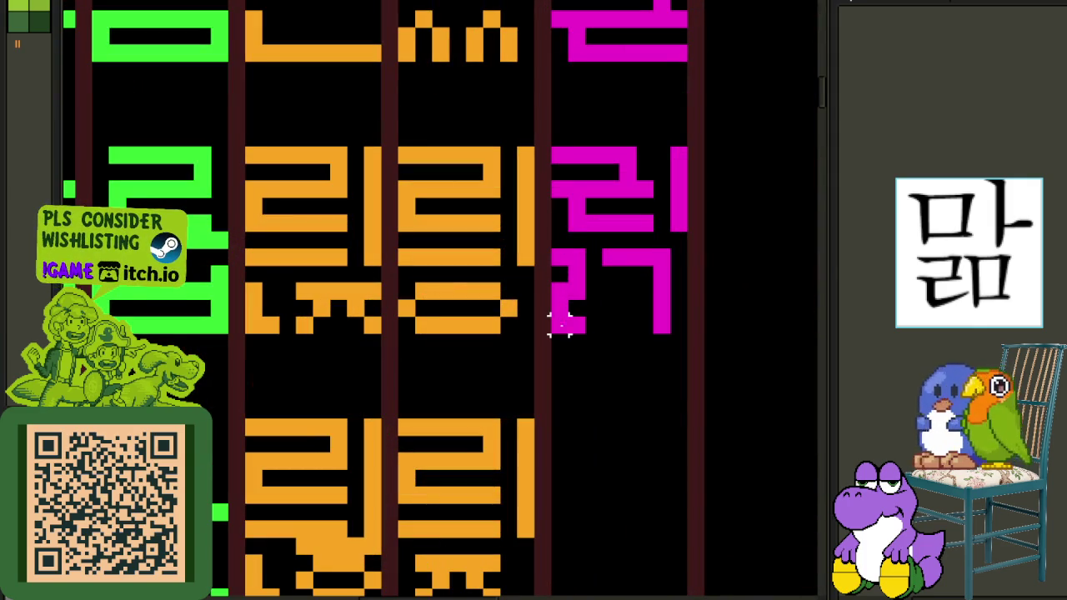
pyautogui.moveTo(560, 325); pyautogui.dragTo(692, 147)
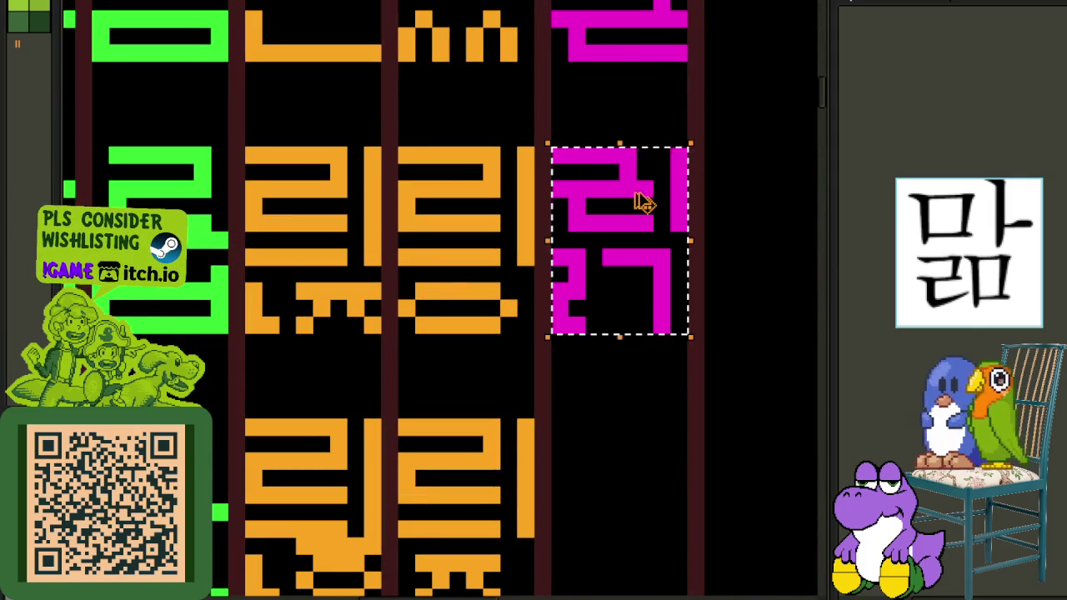
pyautogui.moveTo(627, 269); pyautogui.dragTo(615, 508)
# Redraw the copy's final consonant as ㄻ by filling in ㄹ and closing ㄱ into ㅁ.
pyautogui.scroll(-2, 583, 375)
pyautogui.hscroll(2, 583, 374)
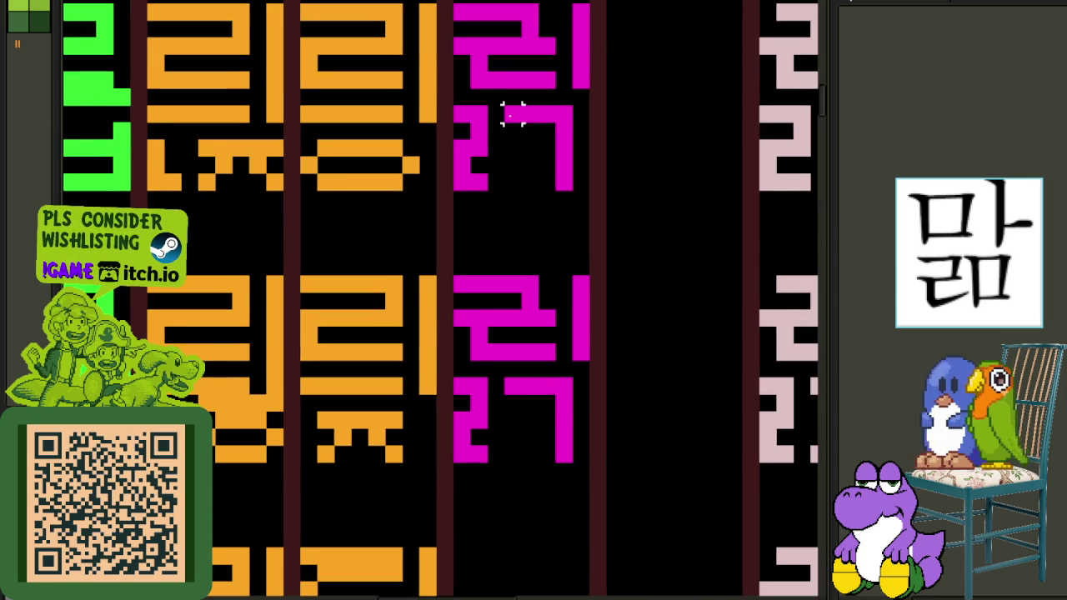
pyautogui.moveTo(509, 115); pyautogui.dragTo(573, 190)
pyautogui.click(648, 164)
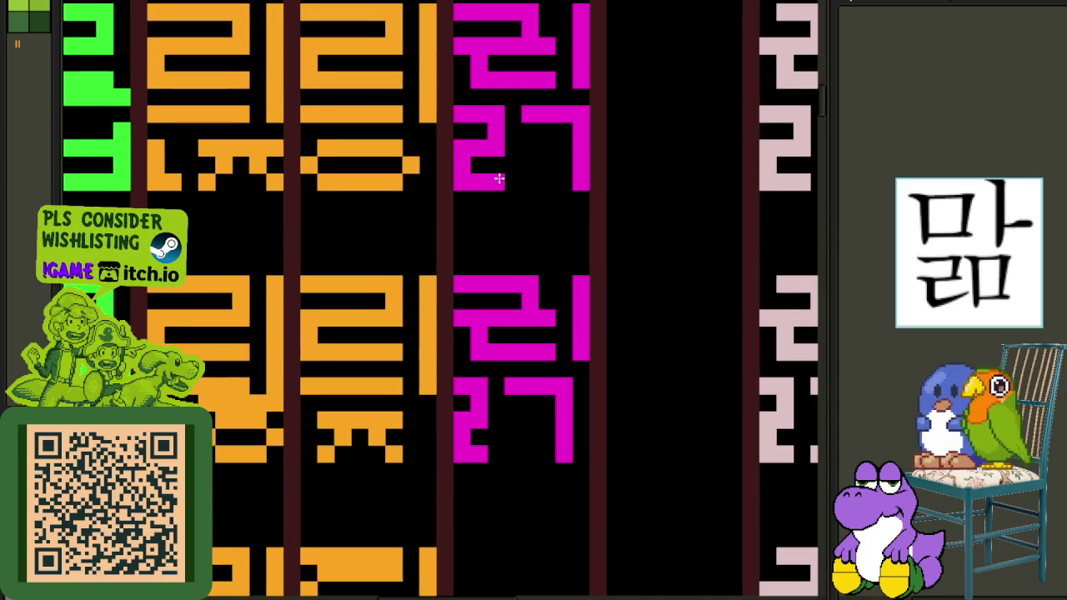
pyautogui.moveTo(519, 375); pyautogui.dragTo(592, 464)
pyautogui.click(648, 421)
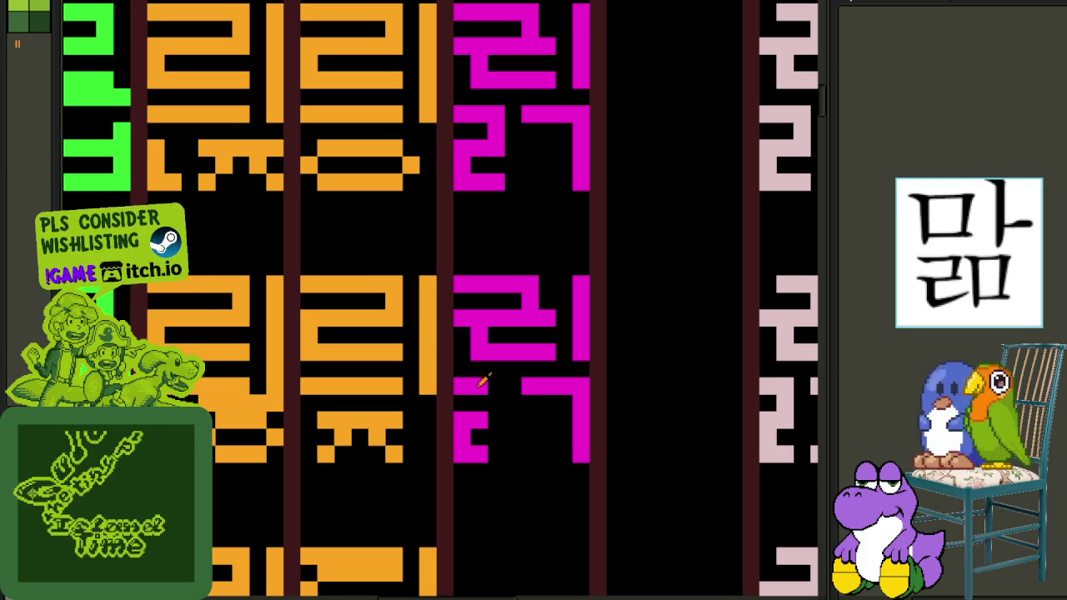
pyautogui.moveTo(481, 382); pyautogui.dragTo(496, 455)
pyautogui.moveTo(526, 401)
pyautogui.mouseDown()
pyautogui.moveTo(522, 447)
pyautogui.moveTo(555, 450)
pyautogui.moveTo(573, 429)
pyautogui.mouseUp()
pyautogui.scroll(-3, 583, 420)
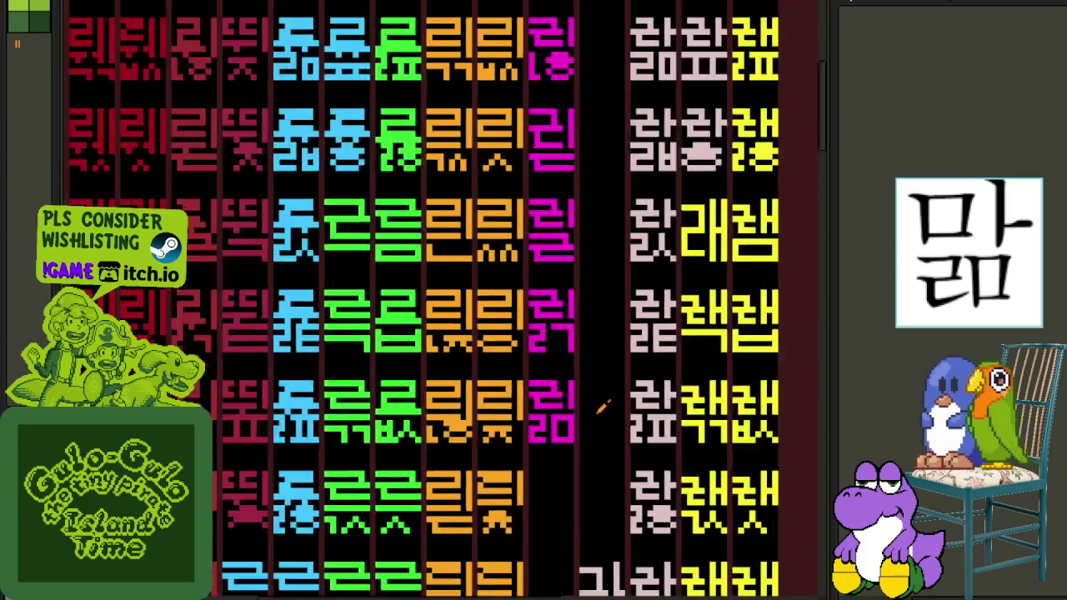
pyautogui.scroll(-2, 598, 409)
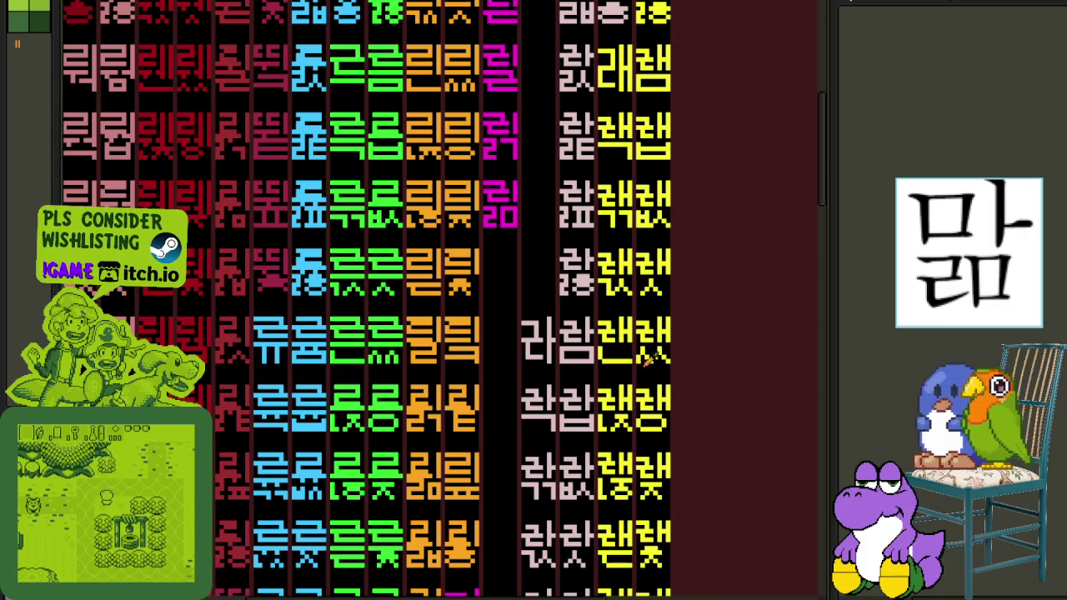
# Copy the magenta ㄻ glyph into the cell below, undoing an accidental move first.
pyautogui.scroll(2, 586, 176)
pyautogui.scroll(2, 587, 176)
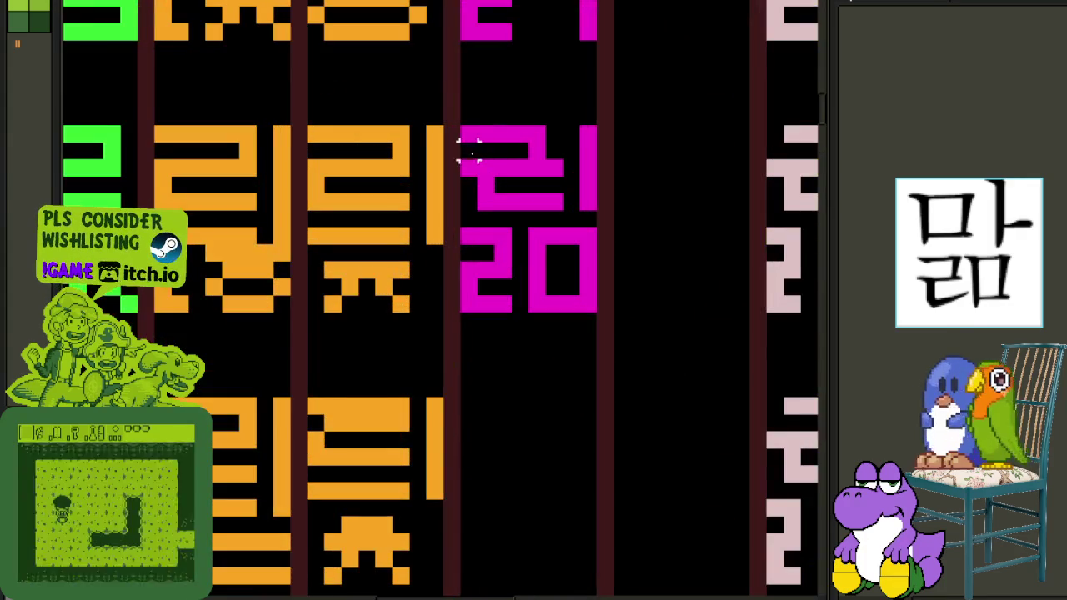
pyautogui.moveTo(464, 131)
pyautogui.mouseDown()
pyautogui.moveTo(596, 311)
pyautogui.moveTo(578, 452)
pyautogui.moveTo(586, 428)
pyautogui.mouseUp()
pyautogui.hotkey('ctrl', 'z')
pyautogui.hotkey('ctrl', 'z')
pyautogui.moveTo(614, 127)
pyautogui.mouseDown()
pyautogui.moveTo(460, 312)
pyautogui.moveTo(506, 533)
pyautogui.mouseUp()
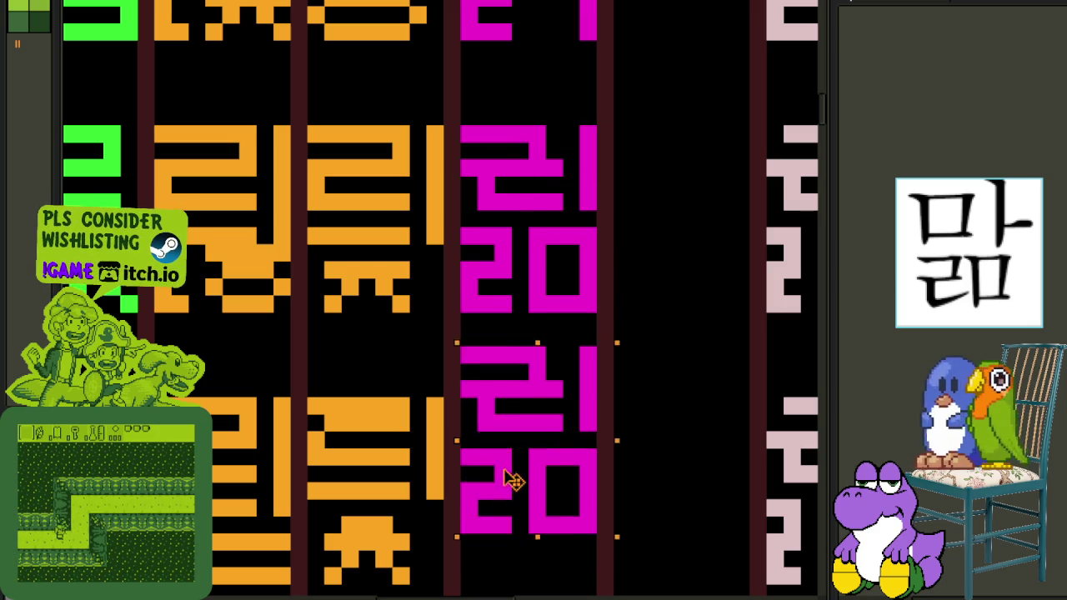
pyautogui.hotkey('ctrl', 'd')
pyautogui.moveTo(547, 407); pyautogui.dragTo(636, 321)
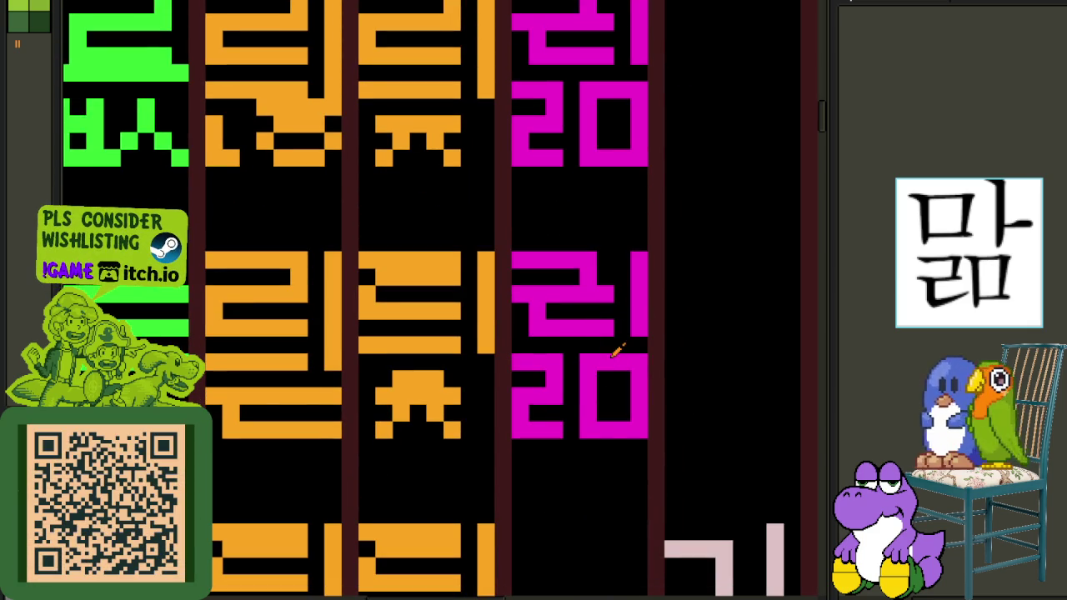
# Erase part of the copy's ㅁ top bar so the final consonant reads ㄼ.
pyautogui.moveTo(626, 360); pyautogui.dragTo(608, 359)
pyautogui.scroll(-2, 608, 359)
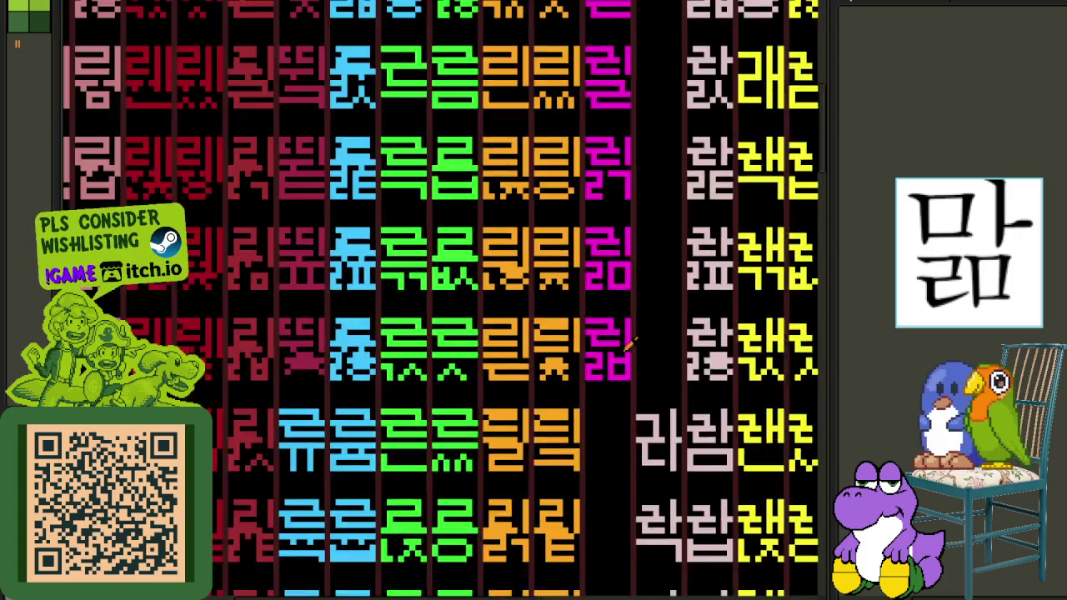
pyautogui.scroll(-1, 305, 236)
pyautogui.scroll(-2, 786, 317)
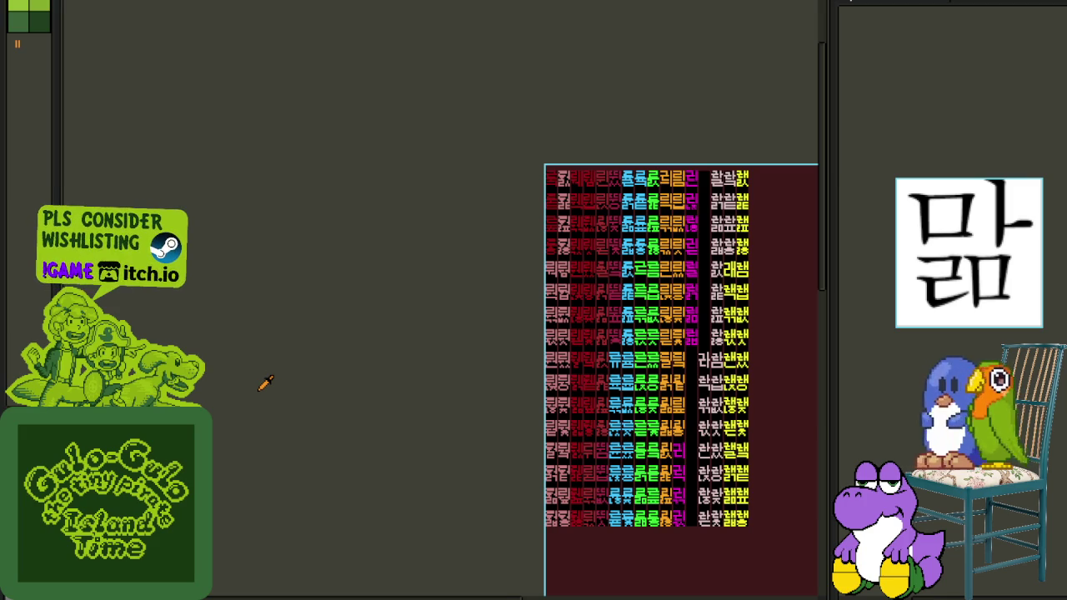
pyautogui.hscroll(5, 642, 369)
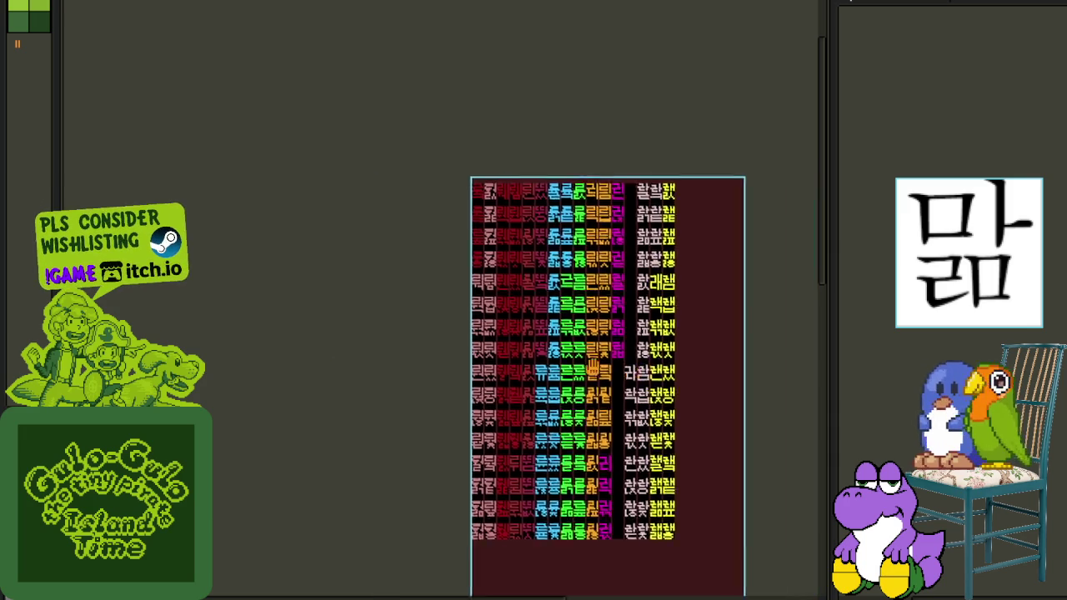
# Copy the magenta column's top 리 down into the empty row beside 라람.
pyautogui.scroll(3, 390, 345)
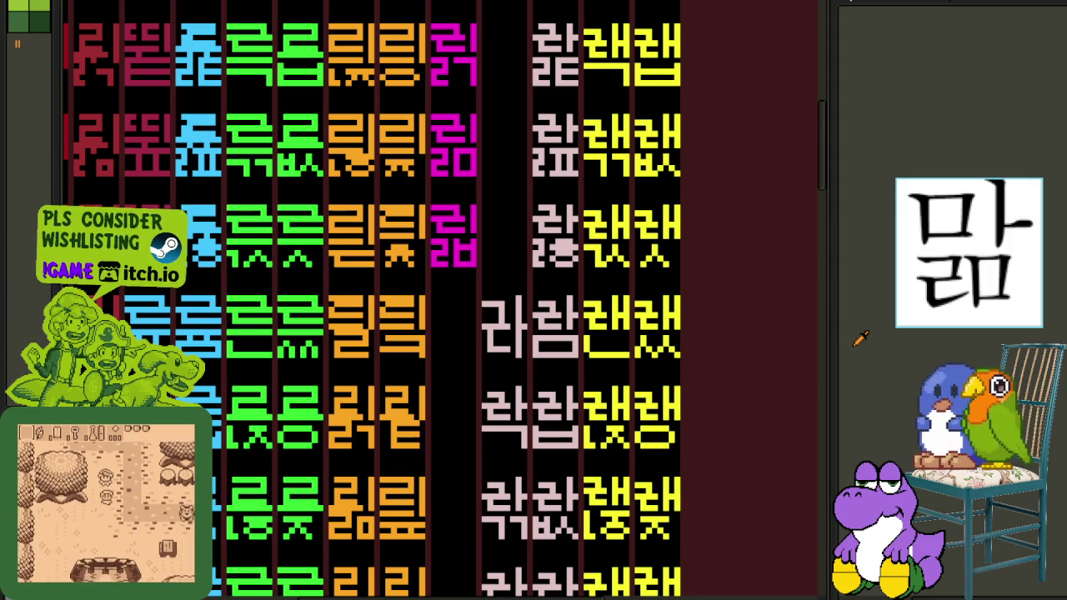
pyautogui.moveTo(648, 363); pyautogui.dragTo(457, 321)
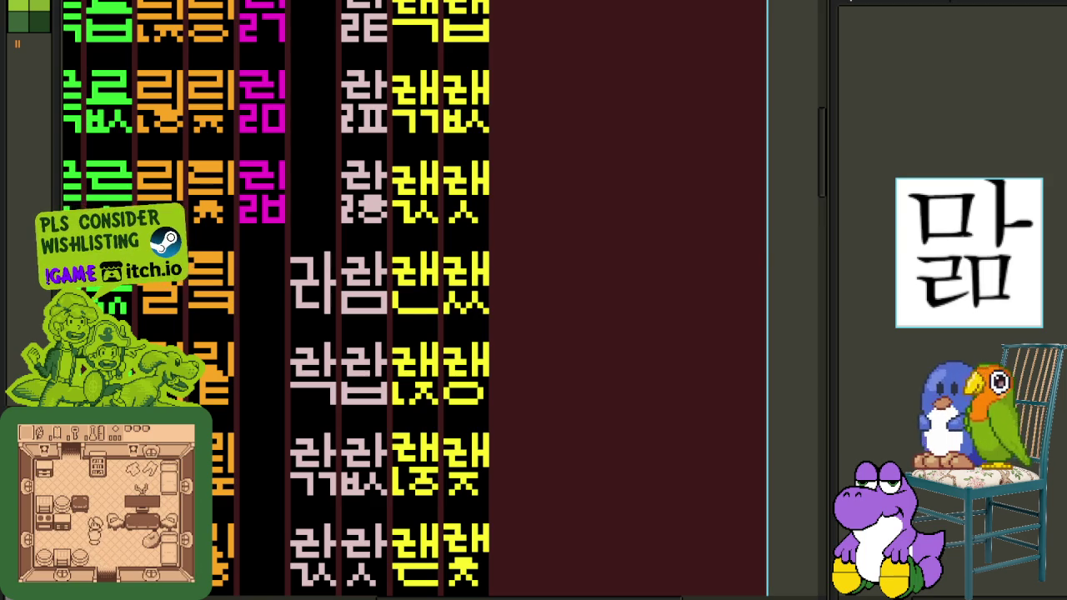
pyautogui.scroll(2, 249, 256)
pyautogui.scroll(1, 367, 208)
pyautogui.moveTo(367, 197)
pyautogui.mouseDown()
pyautogui.moveTo(283, 144)
pyautogui.moveTo(309, 292)
pyautogui.moveTo(296, 351)
pyautogui.mouseUp()
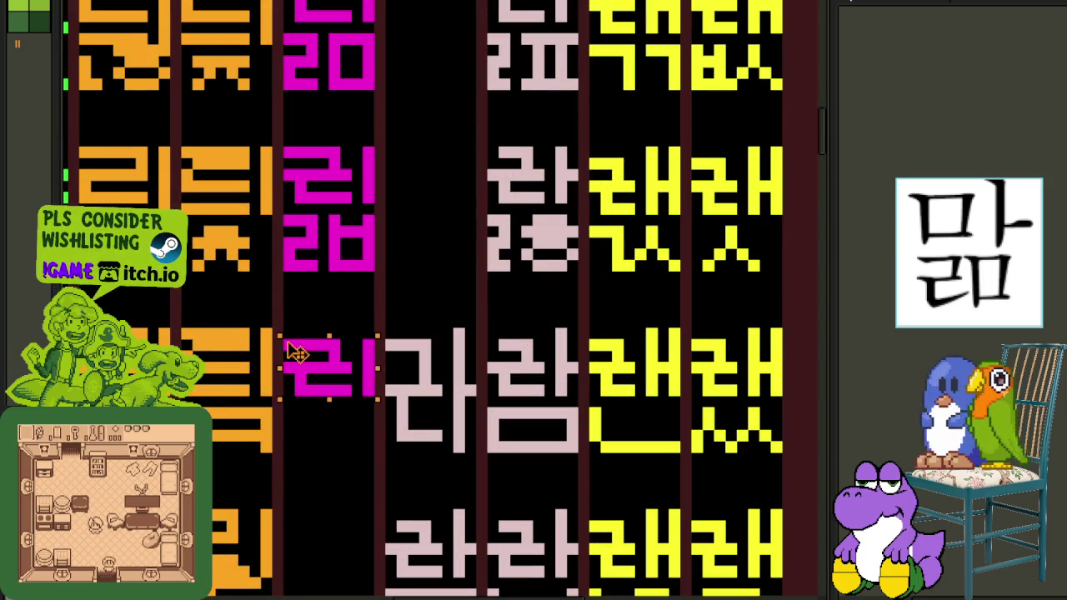
pyautogui.hotkey('ctrl', 'd')
pyautogui.scroll(-3, 345, 274)
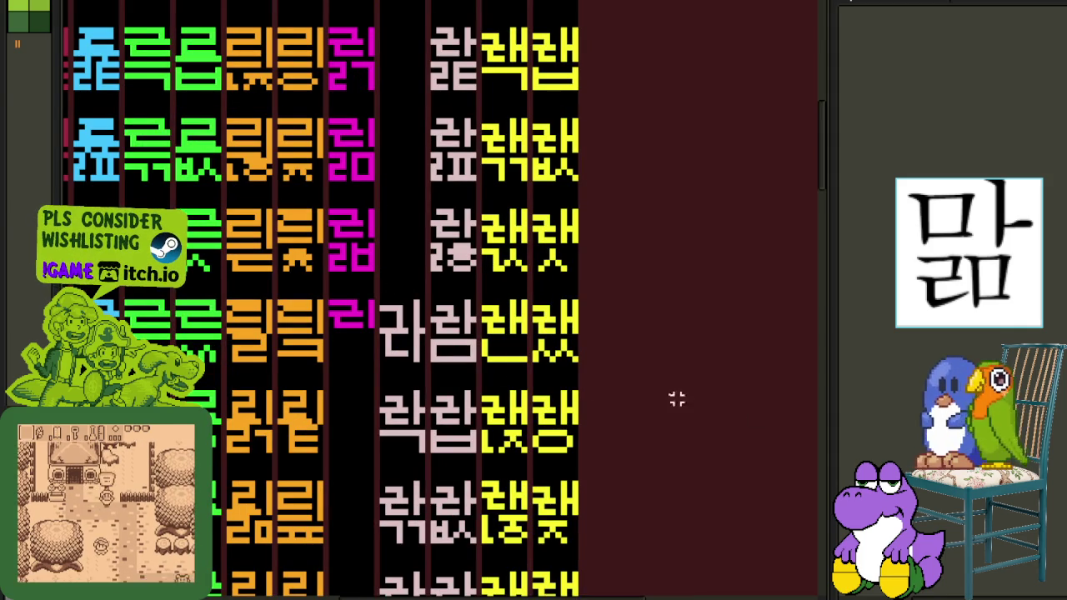
pyautogui.moveTo(427, 212); pyautogui.dragTo(524, 428)
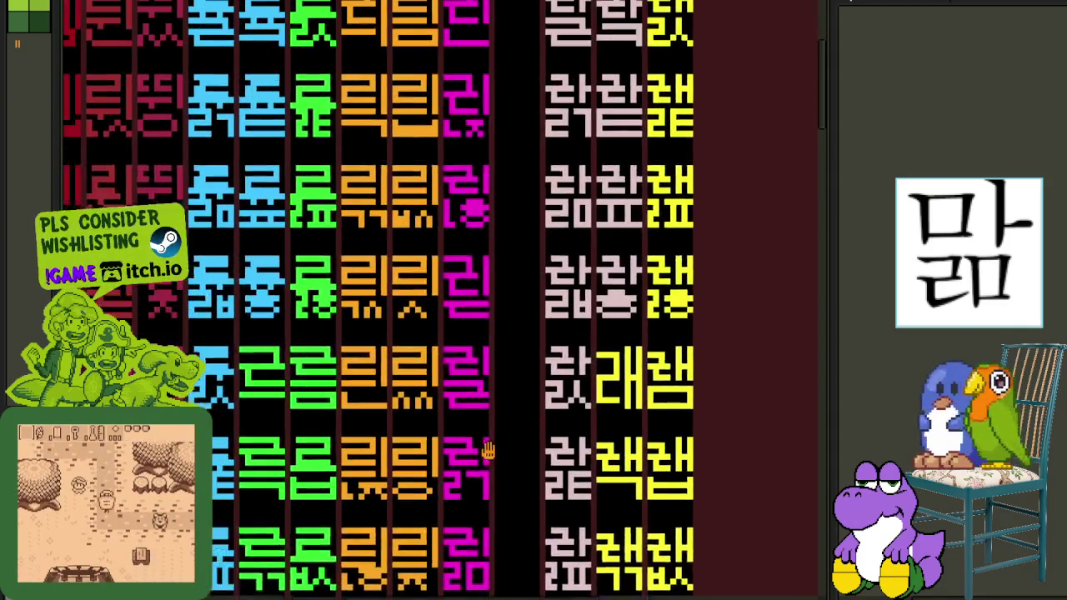
pyautogui.scroll(-2, 496, 271)
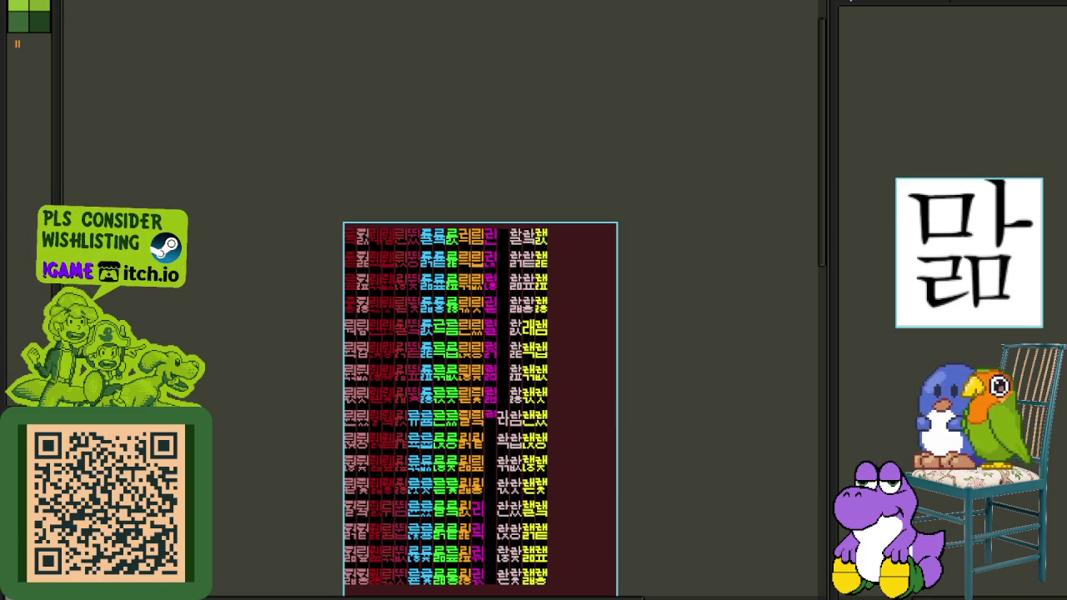
# Complete the light-pink glyph into 라.
pyautogui.moveTo(241, 311); pyautogui.dragTo(159, 266)
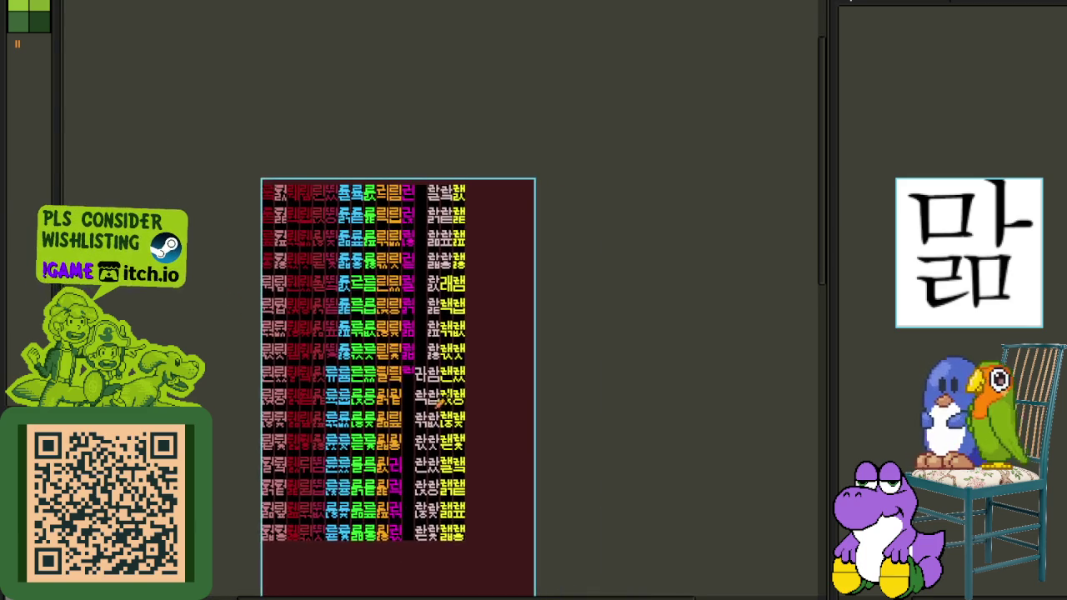
pyautogui.scroll(2, 336, 269)
pyautogui.scroll(1, 336, 269)
pyautogui.moveTo(342, 262); pyautogui.dragTo(336, 277)
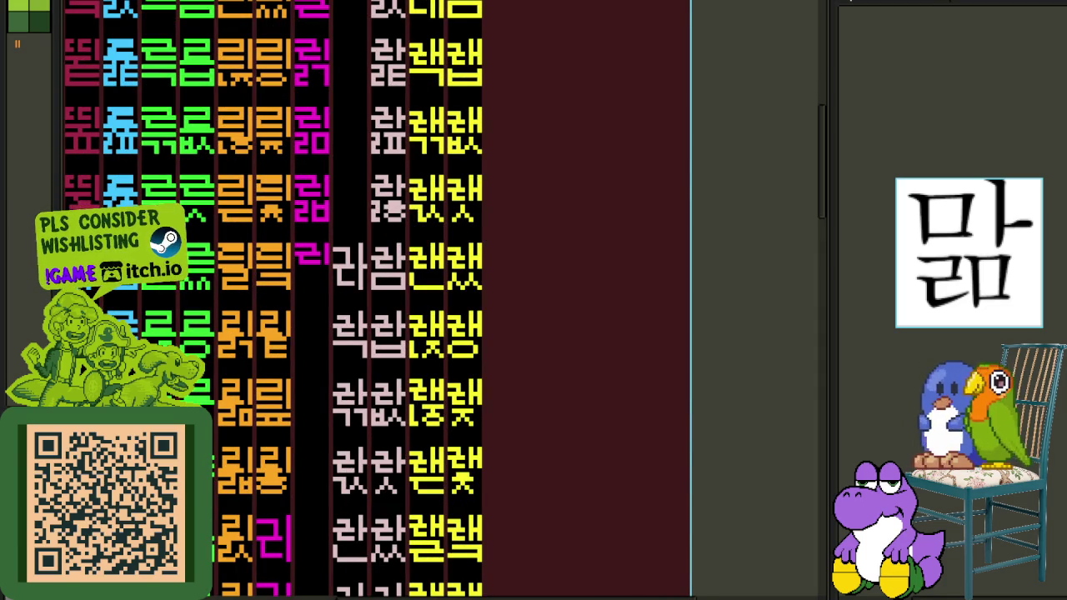
# Redraw the magenta ㄹ in the upper and lower magenta glyphs.
pyautogui.scroll(1, 283, 248)
pyautogui.scroll(2, 309, 174)
pyautogui.moveTo(321, 186)
pyautogui.mouseDown()
pyautogui.moveTo(309, 172)
pyautogui.moveTo(325, 213)
pyautogui.mouseUp()
pyautogui.moveTo(309, 417)
pyautogui.mouseDown()
pyautogui.moveTo(334, 453)
pyautogui.moveTo(340, 500)
pyautogui.mouseUp()
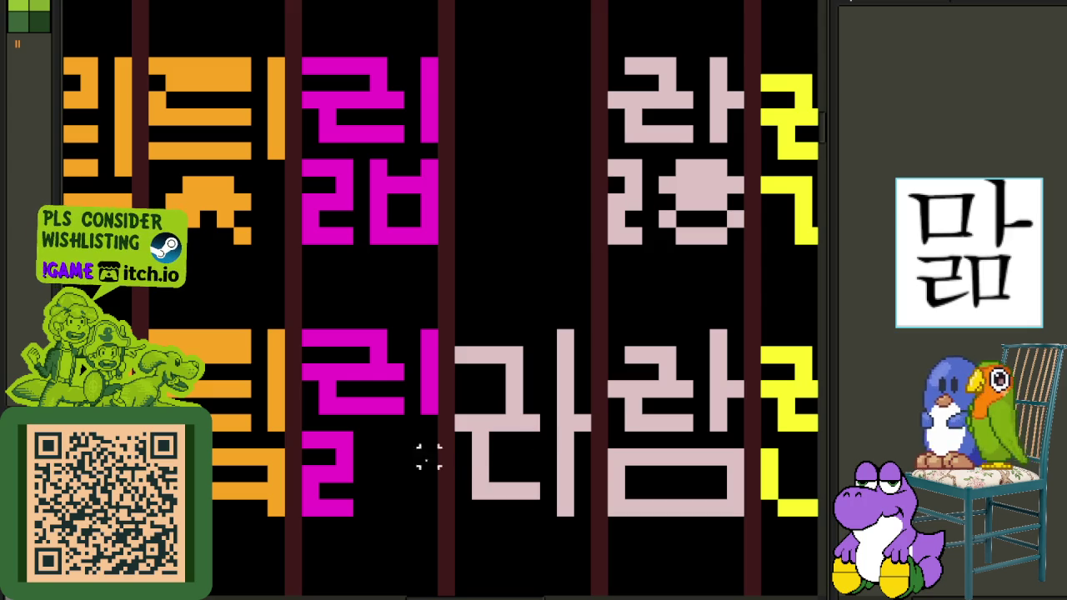
# Draw a ㅅ final consonant pixel by pixel in the lower magenta glyph.
pyautogui.scroll(1, 396, 445)
pyautogui.click(391, 436)
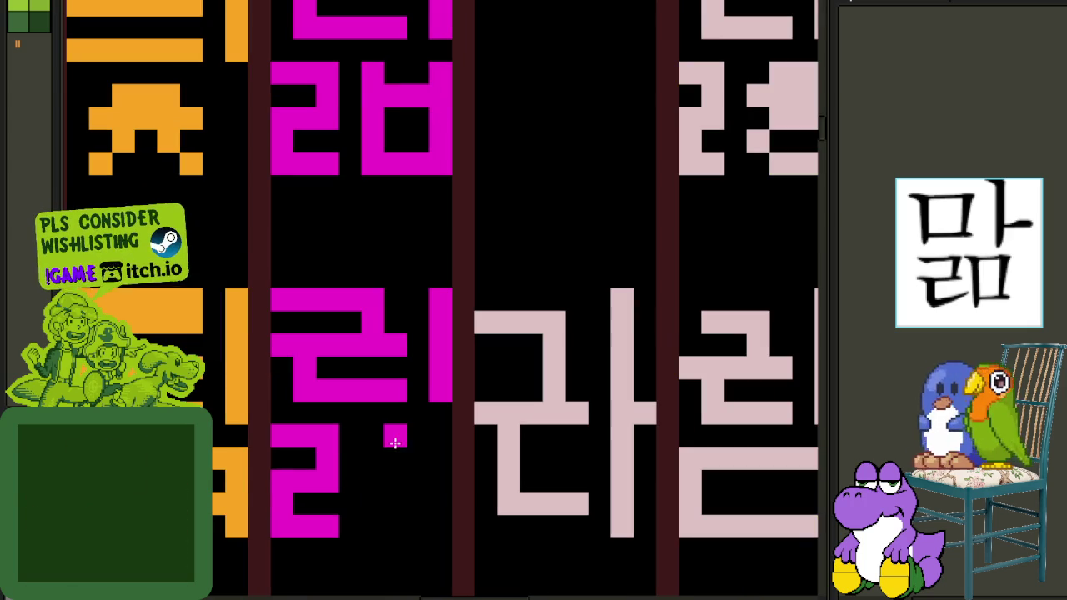
pyautogui.click(388, 460)
pyautogui.click(388, 499)
pyautogui.click(387, 498)
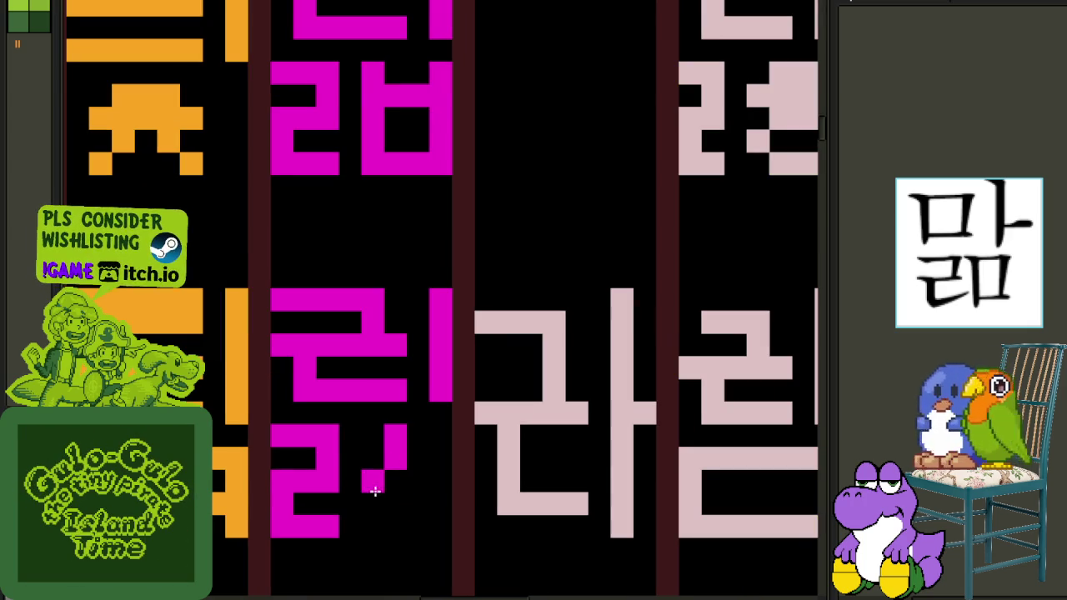
pyautogui.moveTo(360, 521); pyautogui.dragTo(373, 507)
pyautogui.click(418, 483)
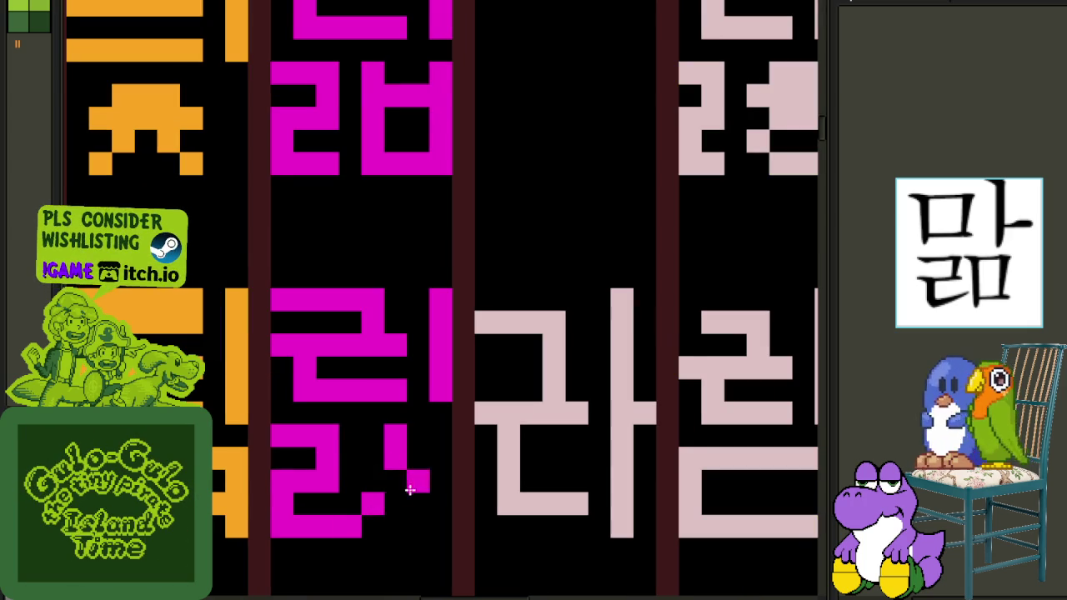
pyautogui.click(418, 505)
pyautogui.click(441, 526)
pyautogui.scroll(-1, 441, 526)
pyautogui.scroll(-2, 546, 500)
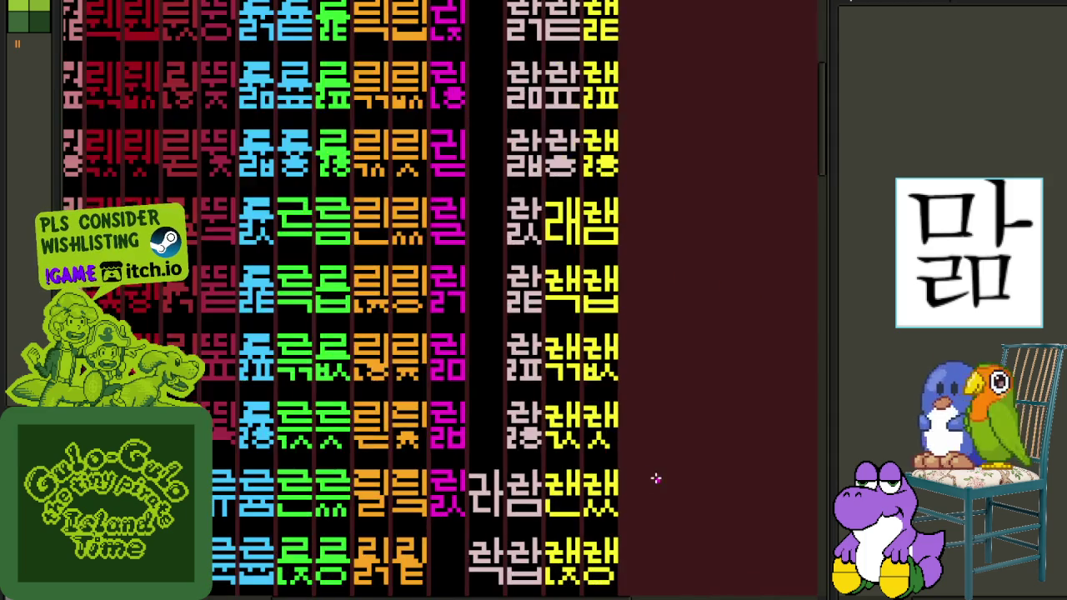
# Save the glyph sheet.
pyautogui.moveTo(658, 476); pyautogui.dragTo(335, 359)
pyautogui.hscroll(-5, 600, 350)
pyautogui.hotkey('ctrl', 's')
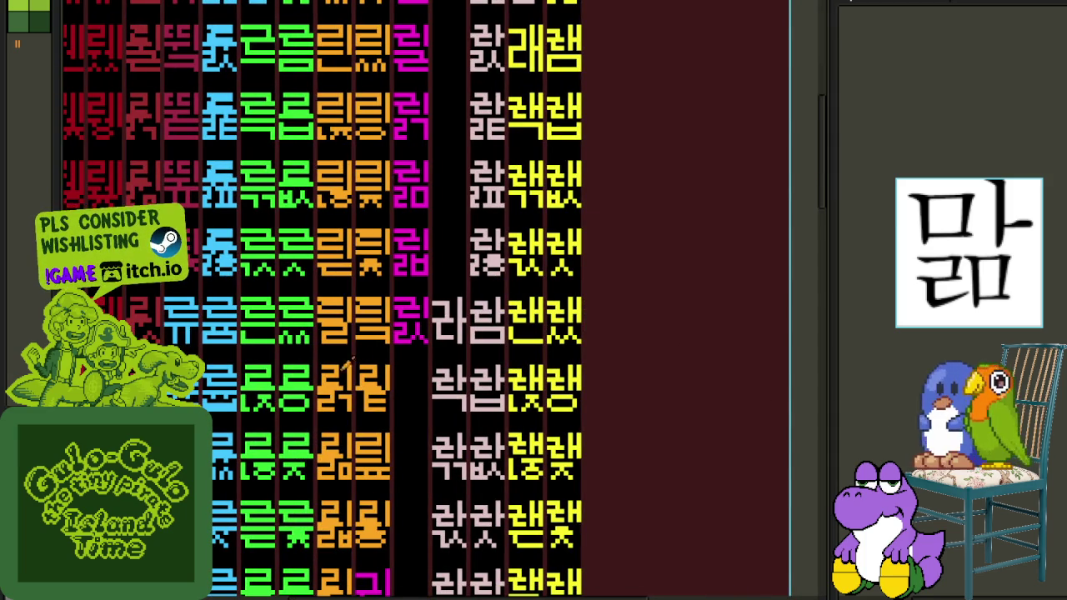
# Copy the magenta 릾 glyph into the cell below with the Rectangular Marquee.
pyautogui.scroll(1, 406, 300)
pyautogui.scroll(1, 406, 287)
pyautogui.scroll(2, 406, 277)
pyautogui.press('m')
pyautogui.moveTo(397, 315); pyautogui.dragTo(579, 67)
pyautogui.moveTo(505, 173)
pyautogui.mouseDown()
pyautogui.moveTo(480, 540)
pyautogui.moveTo(499, 548)
pyautogui.mouseUp()
# Reshape the copy's final ㅅ into ㅌ via ㄴ plus two bars, then save.
pyautogui.scroll(-3, 569, 366)
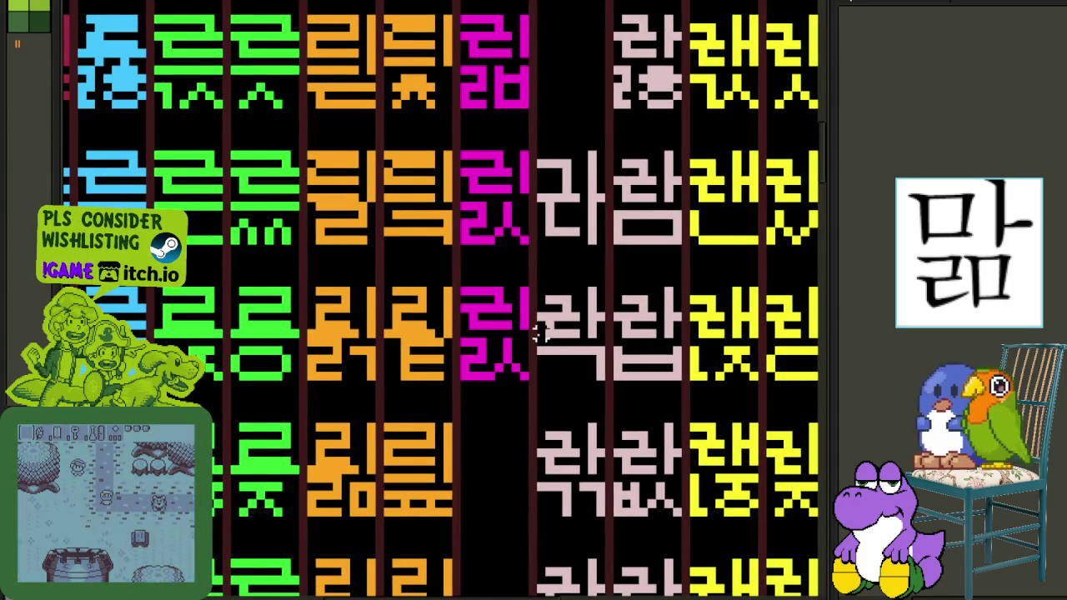
pyautogui.scroll(1, 492, 364)
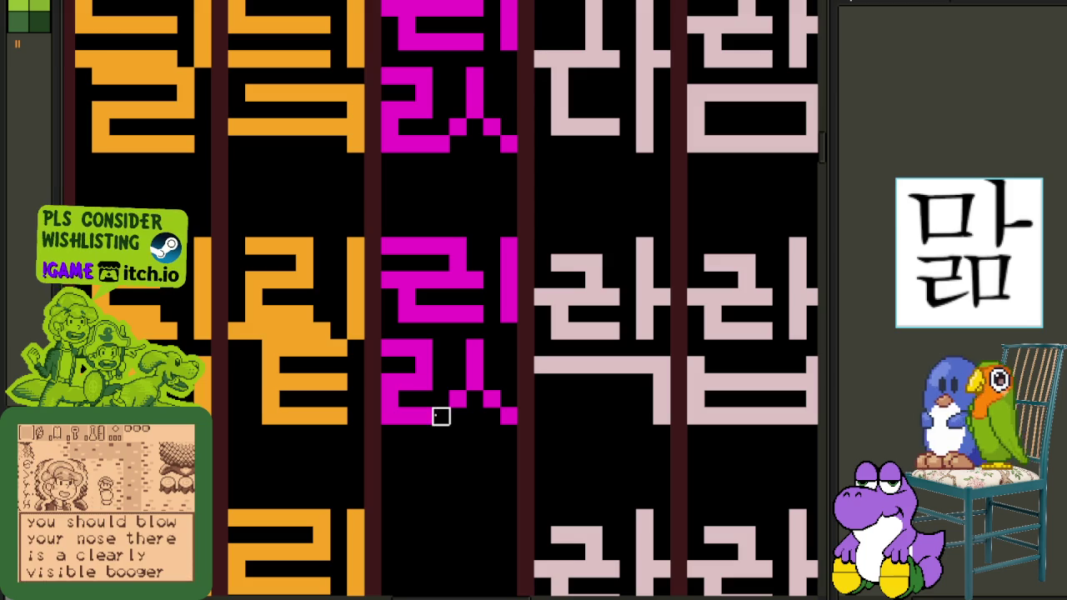
pyautogui.moveTo(459, 396); pyautogui.dragTo(493, 408)
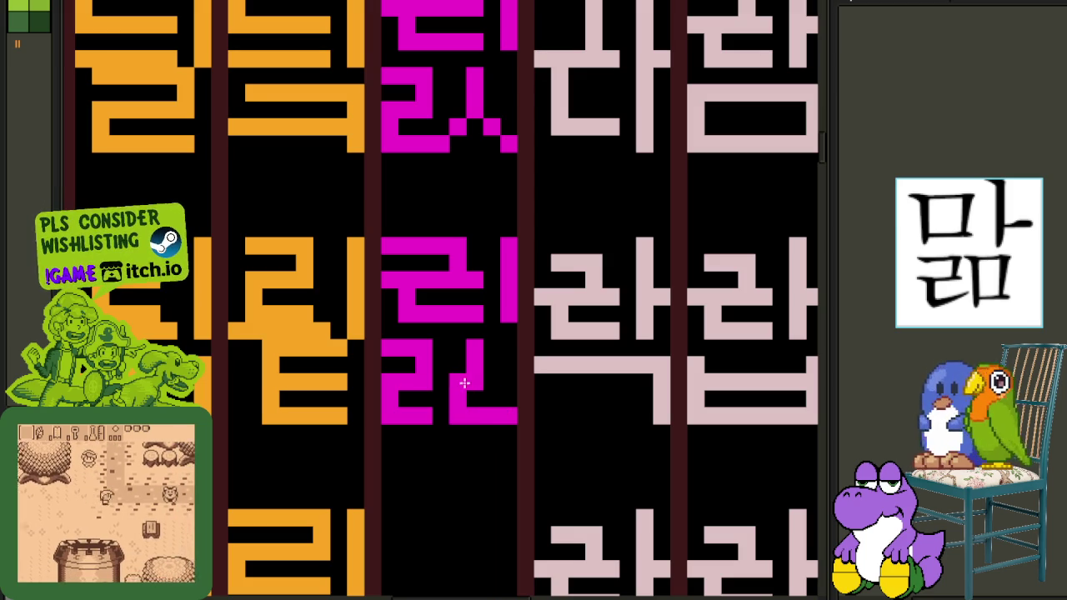
pyautogui.moveTo(467, 348); pyautogui.dragTo(512, 348)
pyautogui.moveTo(472, 381); pyautogui.dragTo(515, 381)
pyautogui.scroll(-2, 502, 380)
pyautogui.scroll(-1, 716, 359)
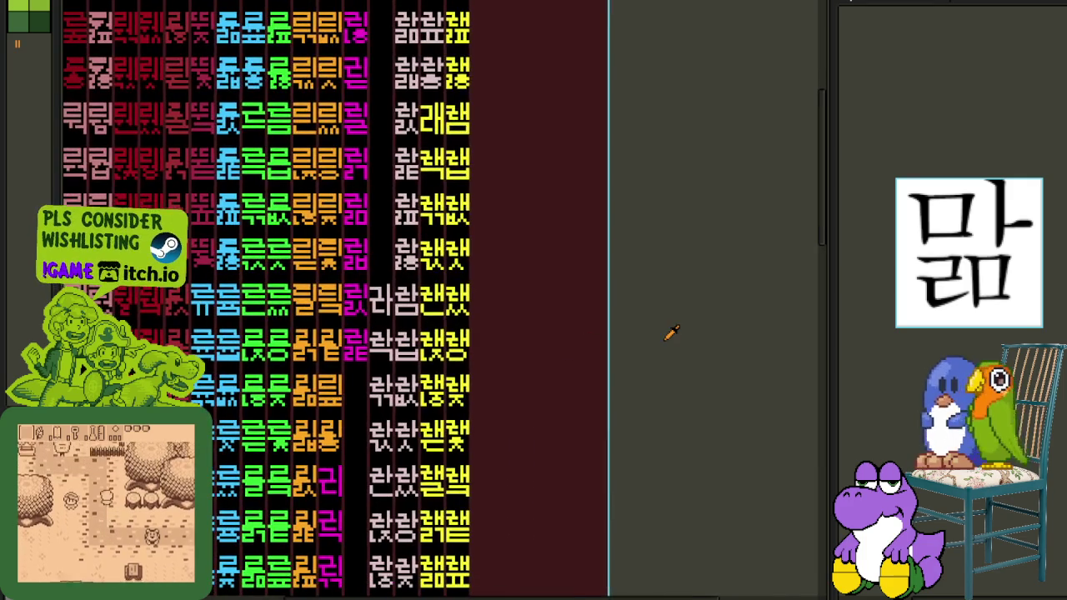
pyautogui.hotkey('ctrl', 's')
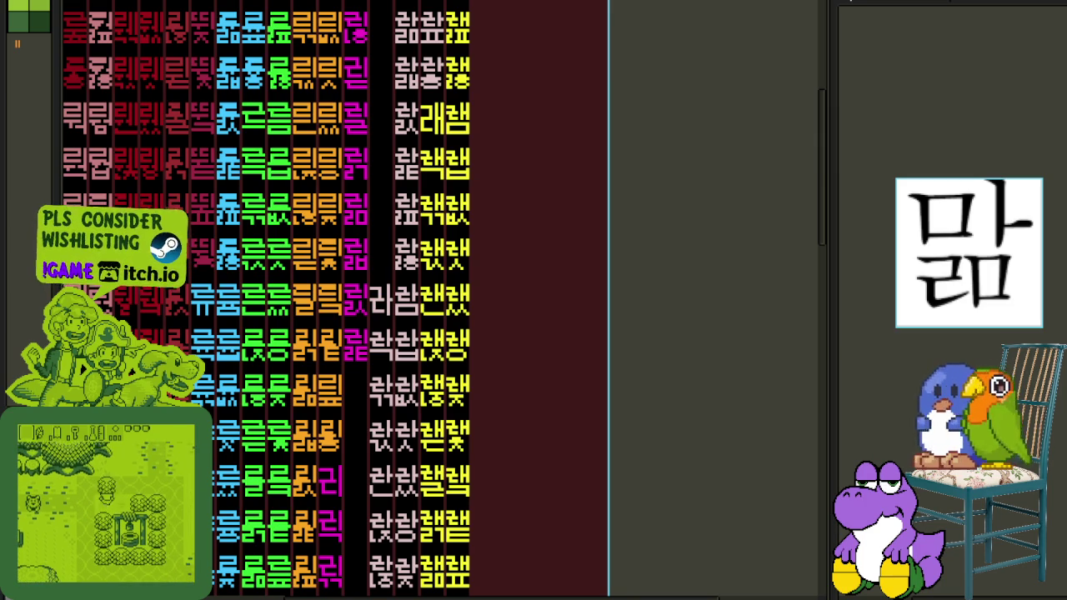
# Zoom in on the reworked magenta glyph.
pyautogui.scroll(2, 357, 375)
# Copy the magenta glyph into the empty cell below it.
pyautogui.scroll(2, 430, 305)
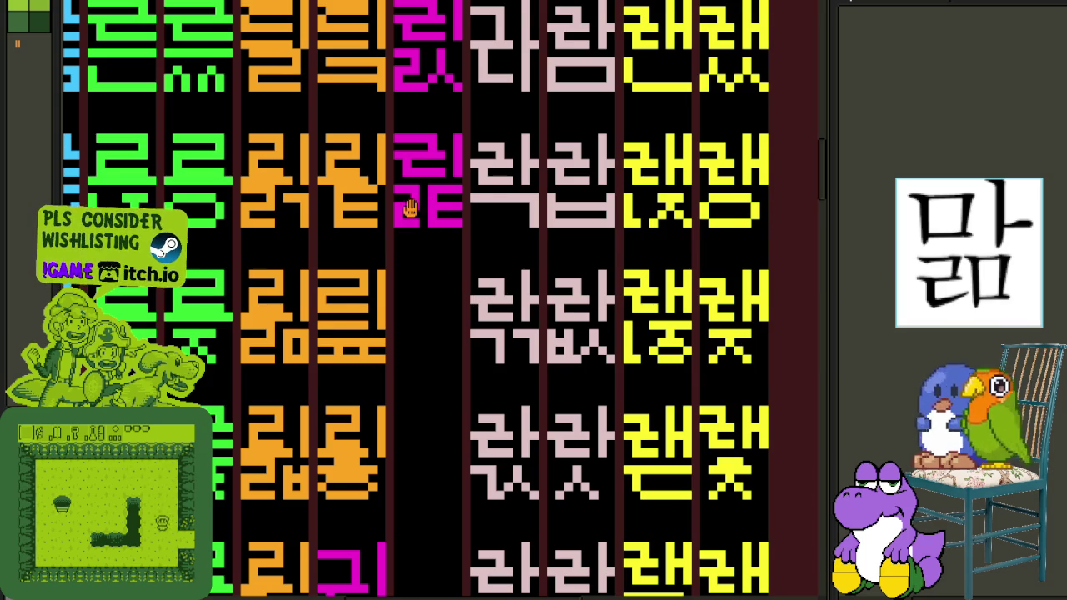
pyautogui.scroll(1, 412, 200)
pyautogui.scroll(1, 414, 194)
pyautogui.moveTo(406, 155); pyautogui.dragTo(545, 342)
pyautogui.moveTo(496, 279); pyautogui.dragTo(495, 409)
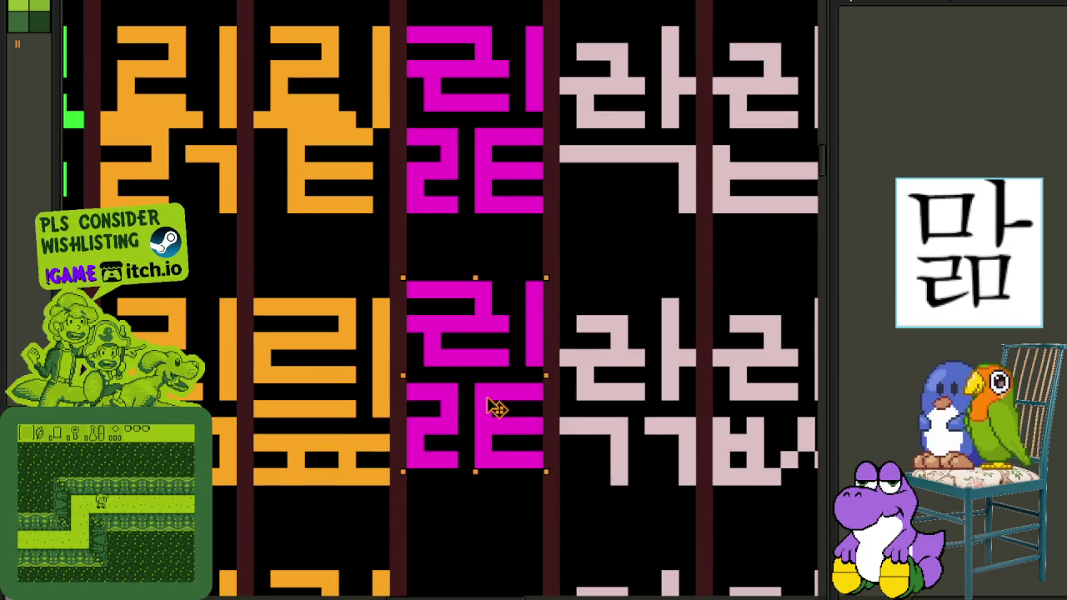
pyautogui.click(612, 408)
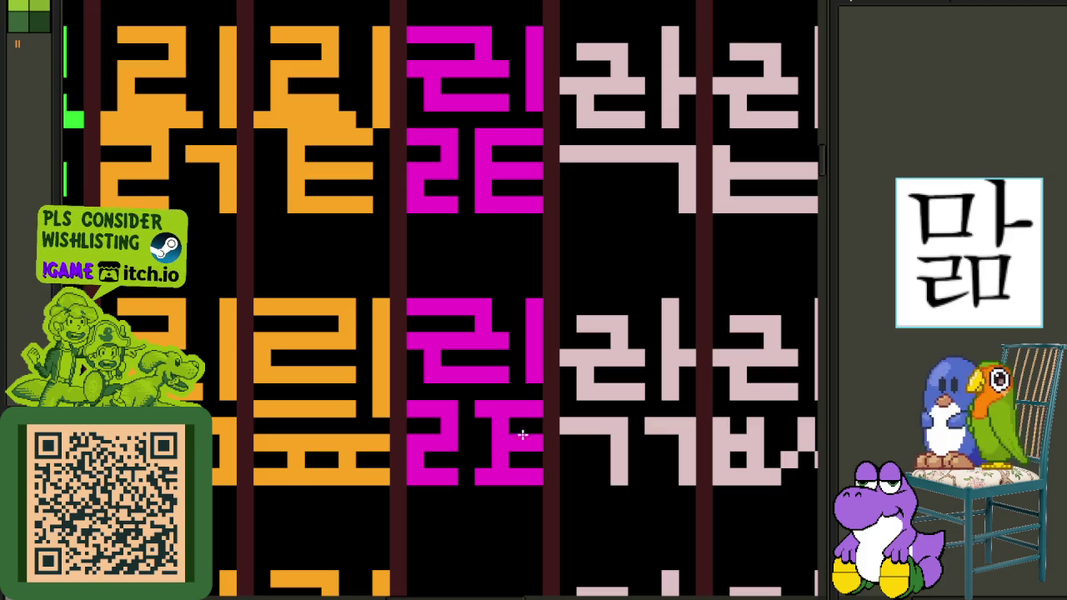
# Repaint the copy's right and lower strokes into a new final consonant.
pyautogui.click(523, 438)
pyautogui.moveTo(519, 424); pyautogui.dragTo(519, 464)
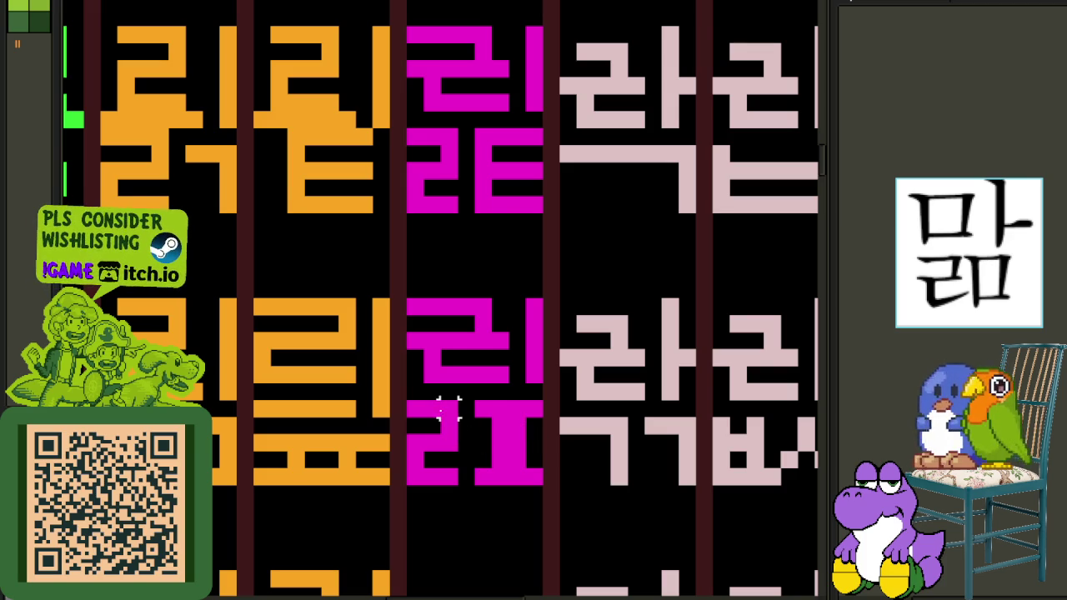
pyautogui.moveTo(448, 408); pyautogui.dragTo(514, 490)
pyautogui.click(486, 450)
pyautogui.click(483, 469)
pyautogui.click(491, 475)
pyautogui.scroll(-3, 515, 405)
pyautogui.scroll(-2, 515, 405)
pyautogui.scroll(1, 642, 400)
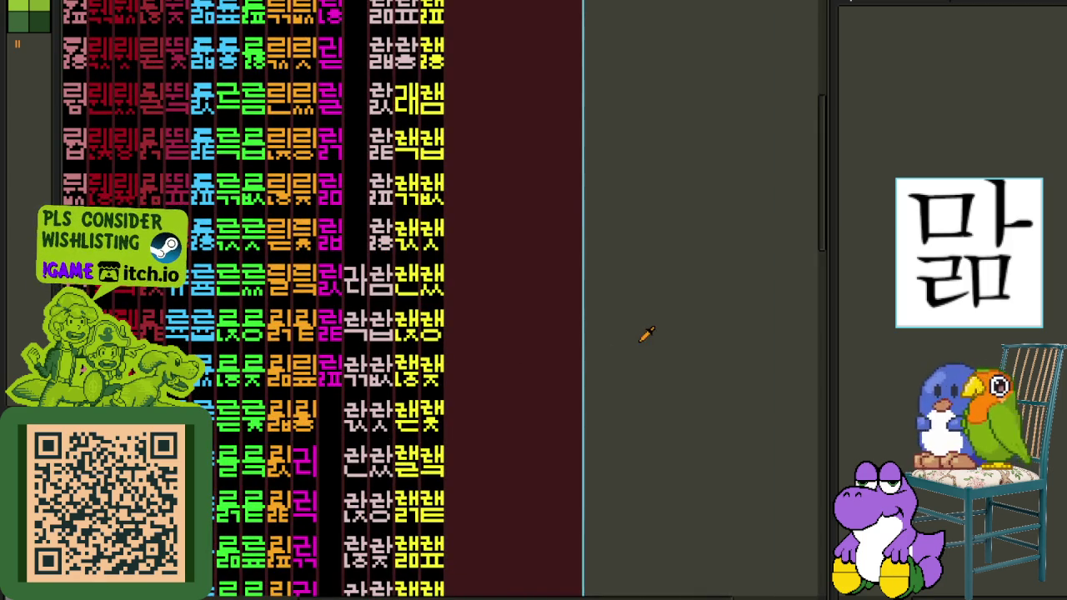
pyautogui.scroll(1, 355, 394)
pyautogui.scroll(1, 388, 373)
# Copy the magenta glyph tile into another empty cell further down.
pyautogui.moveTo(388, 374); pyautogui.dragTo(458, 339)
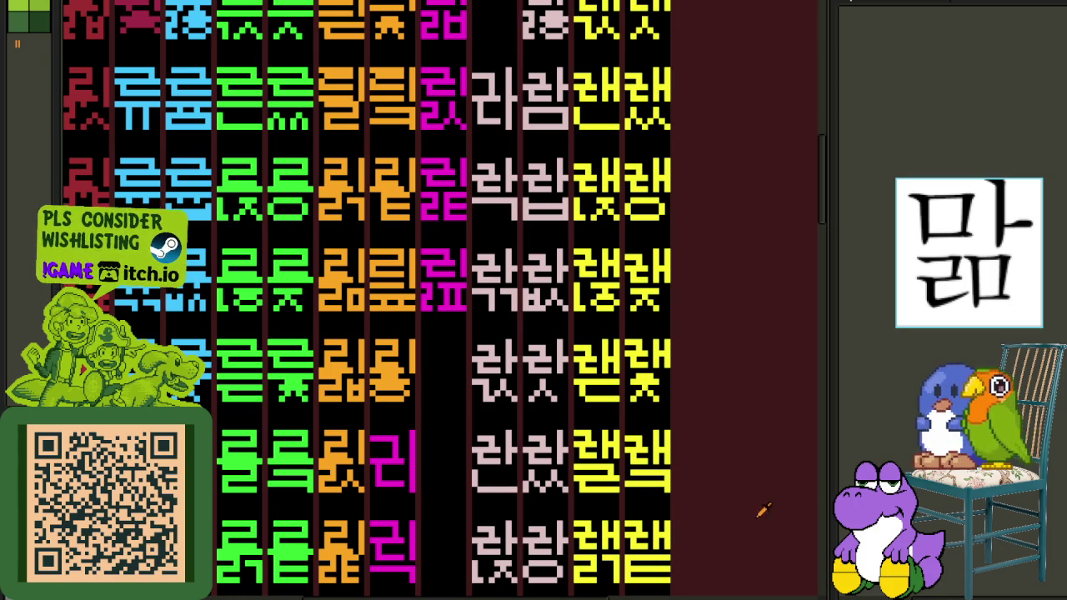
pyautogui.scroll(-2, 453, 250)
pyautogui.scroll(3, 388, 290)
pyautogui.moveTo(387, 305)
pyautogui.mouseDown()
pyautogui.moveTo(500, 227)
pyautogui.moveTo(512, 238)
pyautogui.mouseUp()
pyautogui.moveTo(454, 350); pyautogui.dragTo(460, 555)
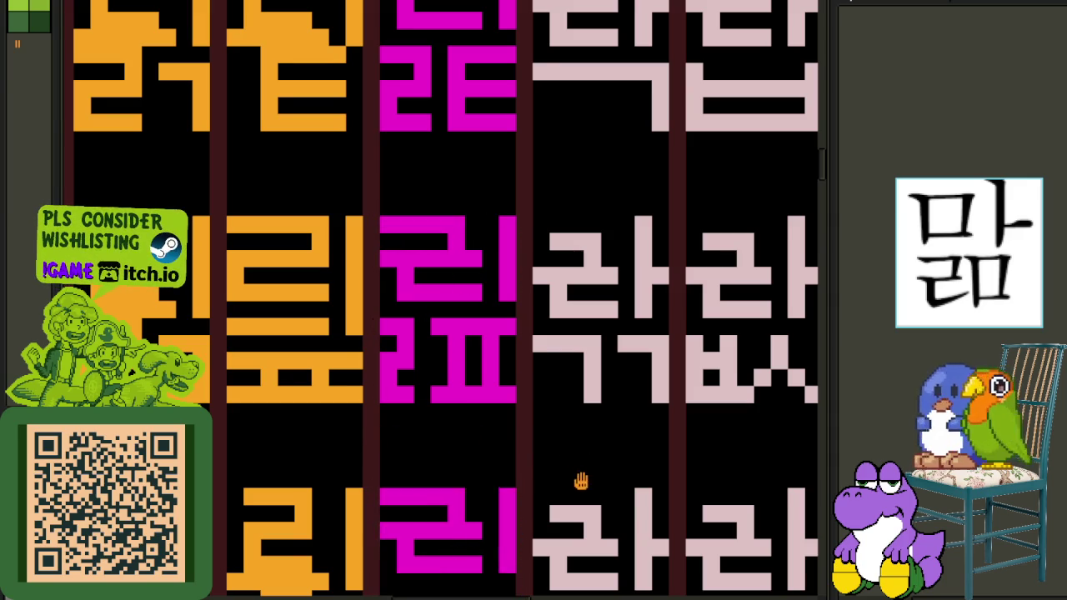
pyautogui.scroll(-2, 581, 481)
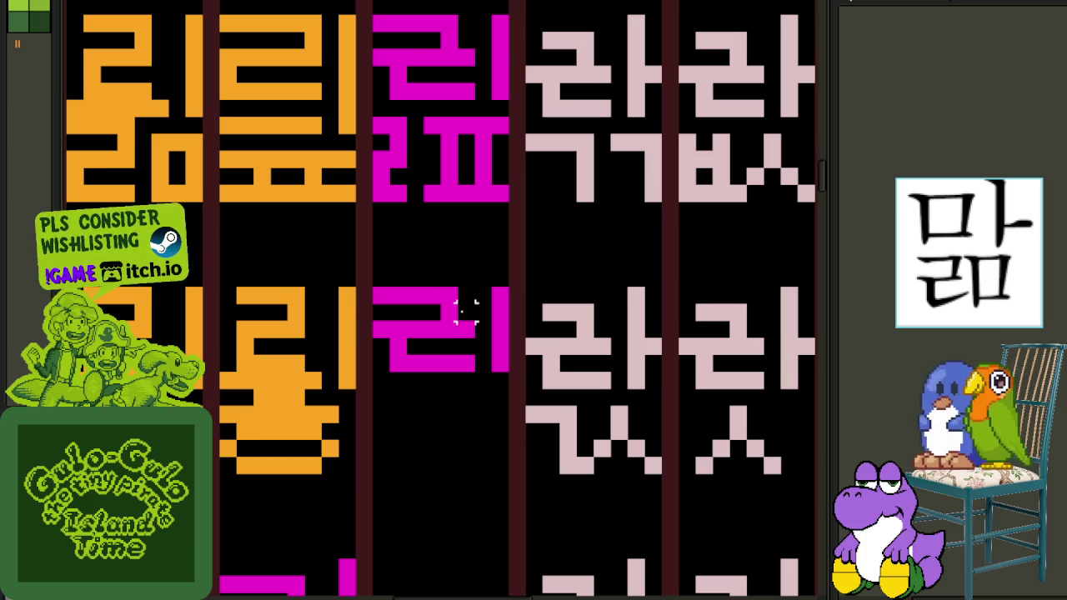
# Move the ㄹ piece lower in the new glyph and paint a stepped magenta bar beside it.
pyautogui.moveTo(372, 116)
pyautogui.mouseDown()
pyautogui.moveTo(427, 203)
pyautogui.moveTo(398, 268)
pyautogui.moveTo(403, 462)
pyautogui.mouseUp()
pyautogui.click(466, 431)
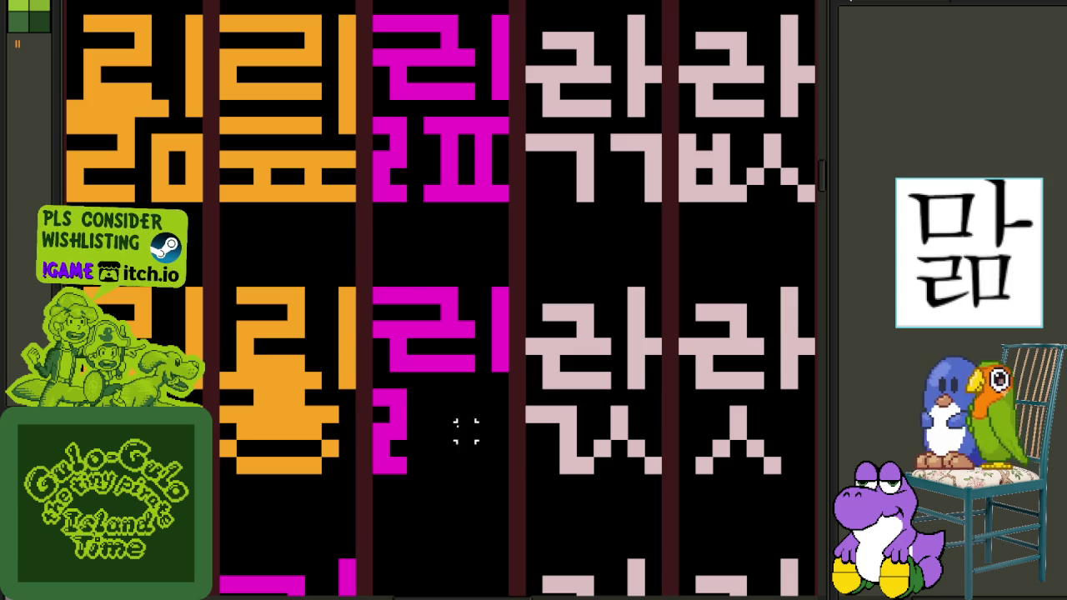
pyautogui.moveTo(458, 397)
pyautogui.mouseDown()
pyautogui.moveTo(488, 398)
pyautogui.moveTo(464, 414)
pyautogui.moveTo(500, 413)
pyautogui.moveTo(452, 429)
pyautogui.moveTo(475, 467)
pyautogui.moveTo(443, 467)
pyautogui.mouseUp()
pyautogui.scroll(-2, 456, 442)
# Zoom out and save the glyph sheet.
pyautogui.scroll(-2, 457, 442)
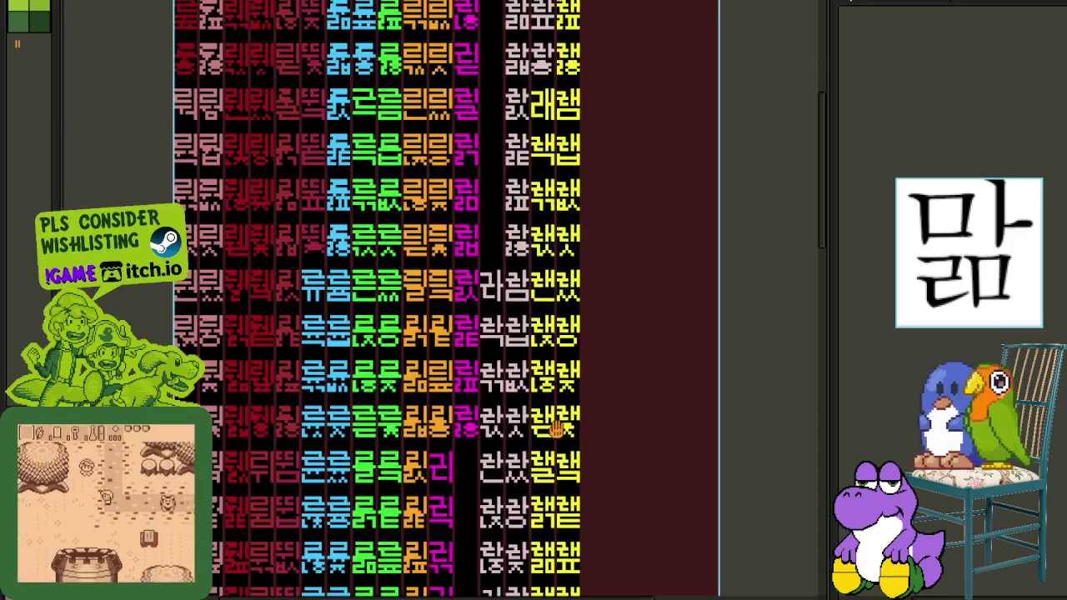
pyautogui.scroll(-1, 655, 338)
pyautogui.hotkey('ctrl', 's')
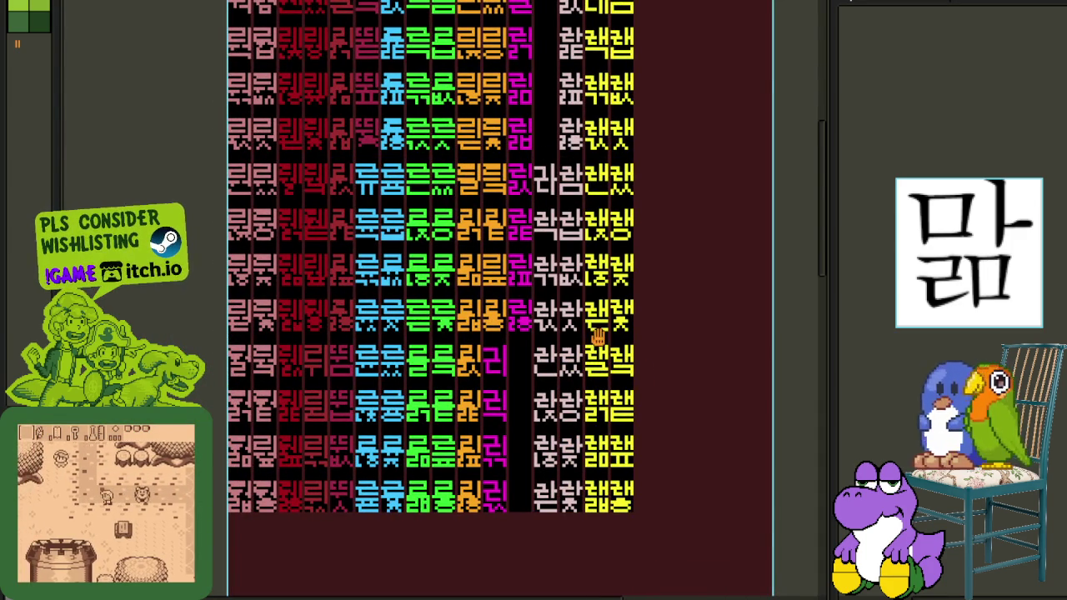
pyautogui.hscroll(3, 292, 280)
pyautogui.scroll(2, 292, 280)
pyautogui.scroll(1, 292, 280)
pyautogui.scroll(-2, 374, 274)
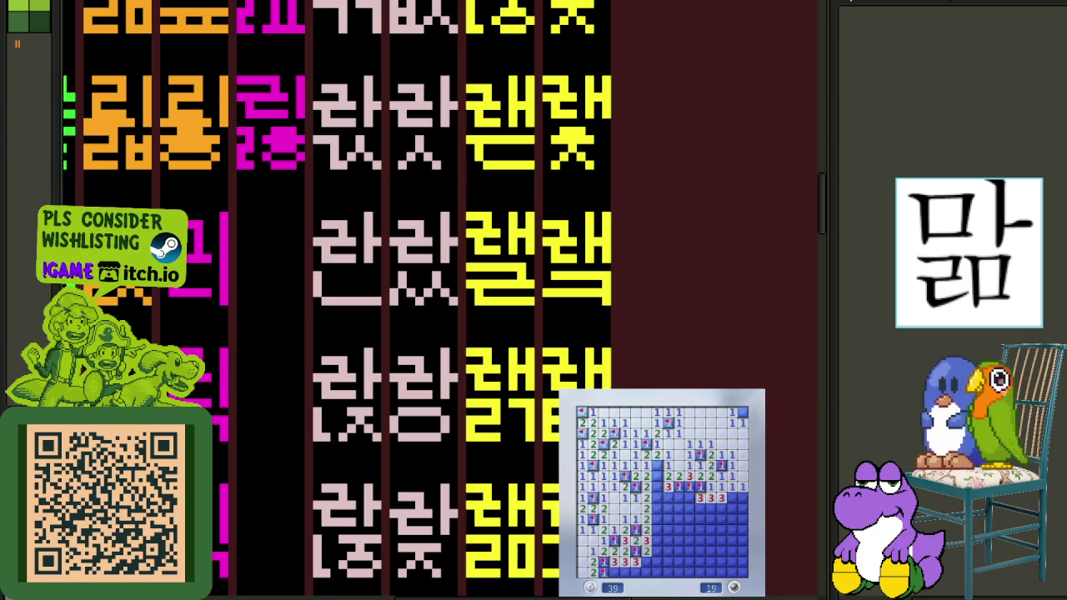
# Flag a suspected mine and reveal cells along the board's right edge.
pyautogui.rightClick(736, 497)
pyautogui.click(737, 508)
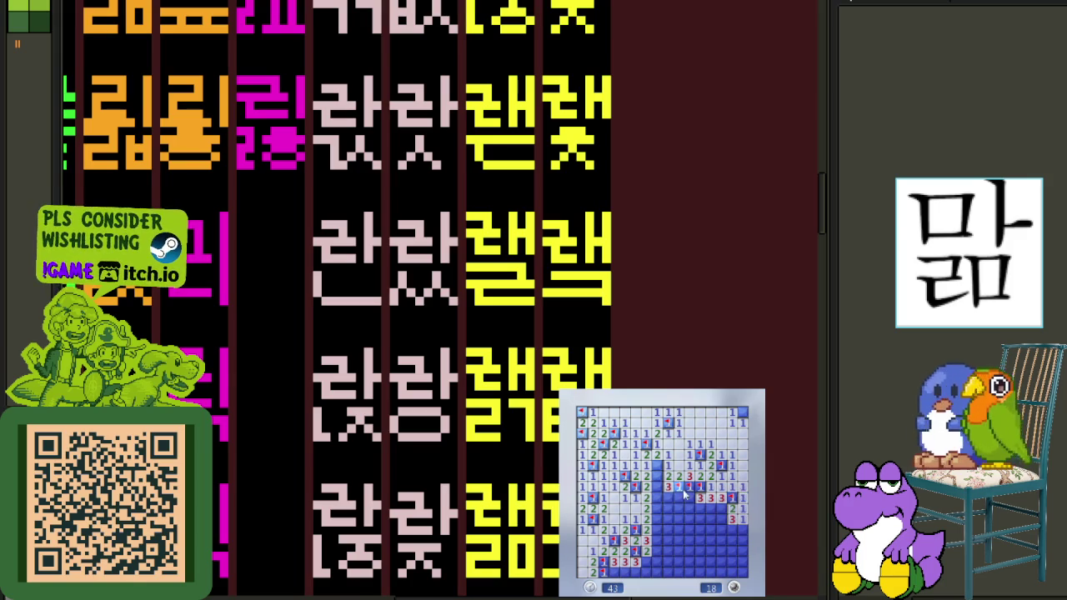
pyautogui.click(655, 490)
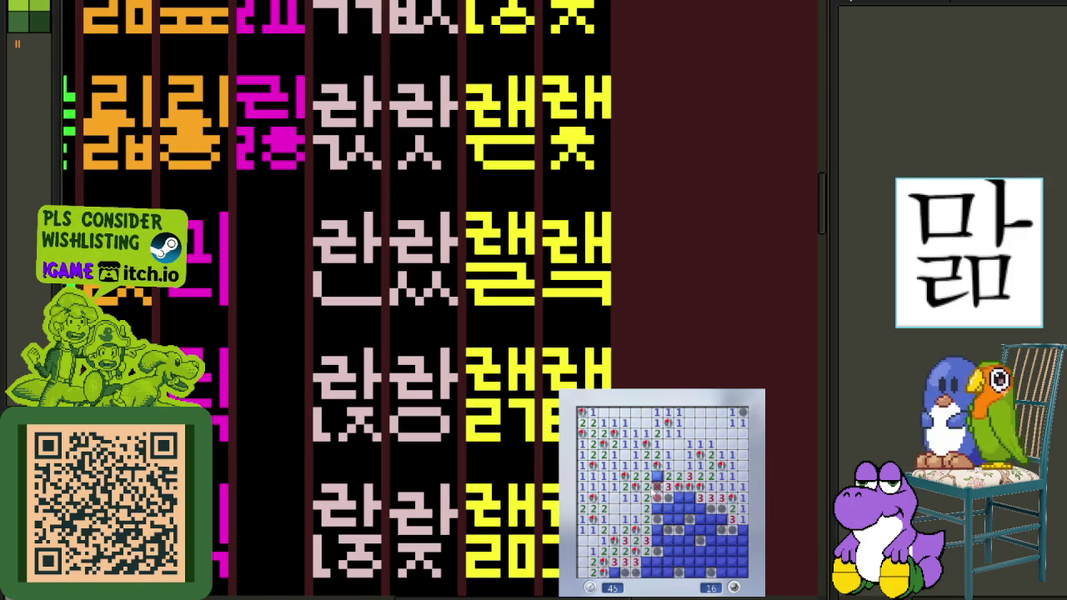
pyautogui.scroll(-2, 478, 351)
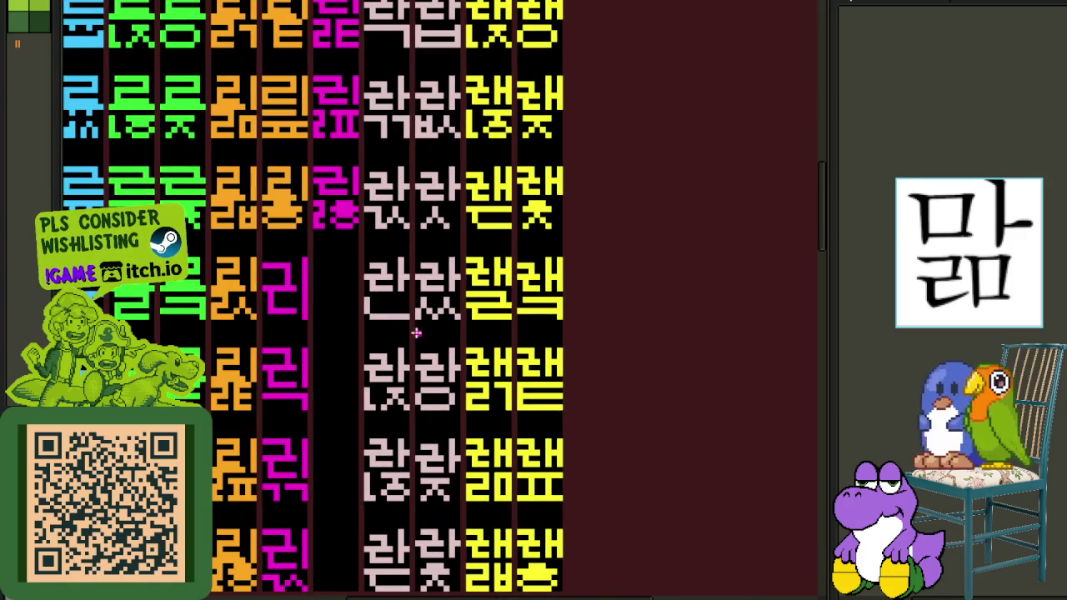
pyautogui.scroll(2, 336, 315)
pyautogui.moveTo(357, 305); pyautogui.dragTo(441, 288)
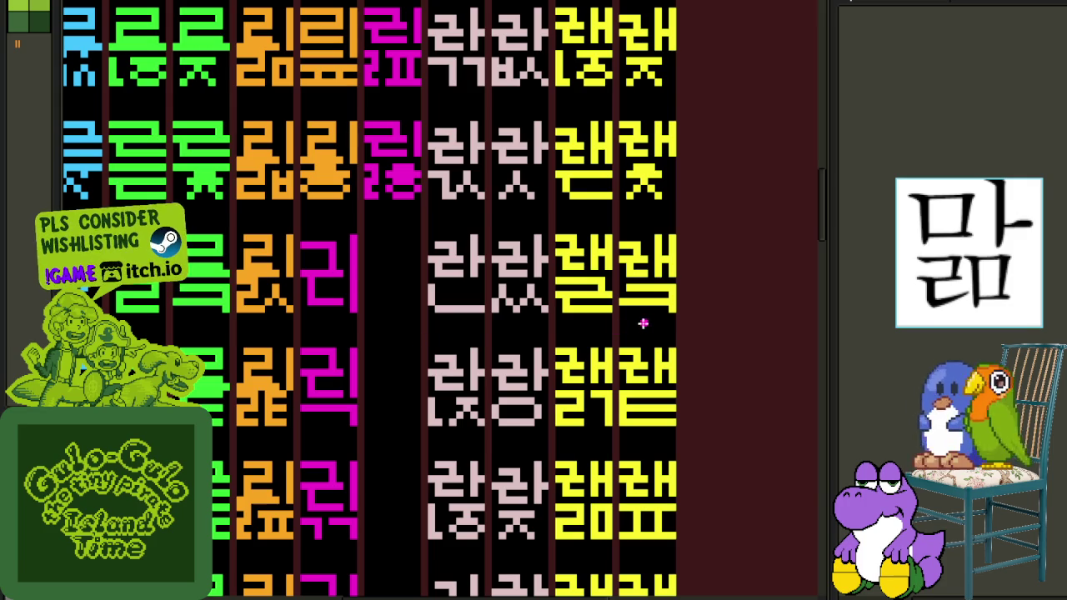
pyautogui.scroll(-1, 597, 318)
pyautogui.scroll(-3, 597, 317)
pyautogui.scroll(2, 556, 350)
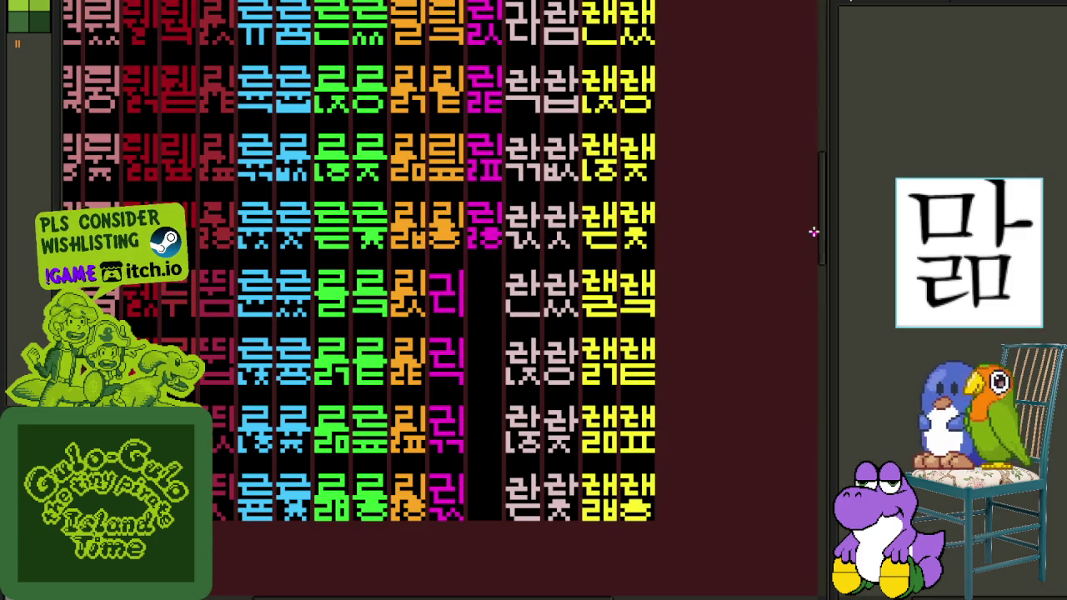
pyautogui.scroll(2, 475, 281)
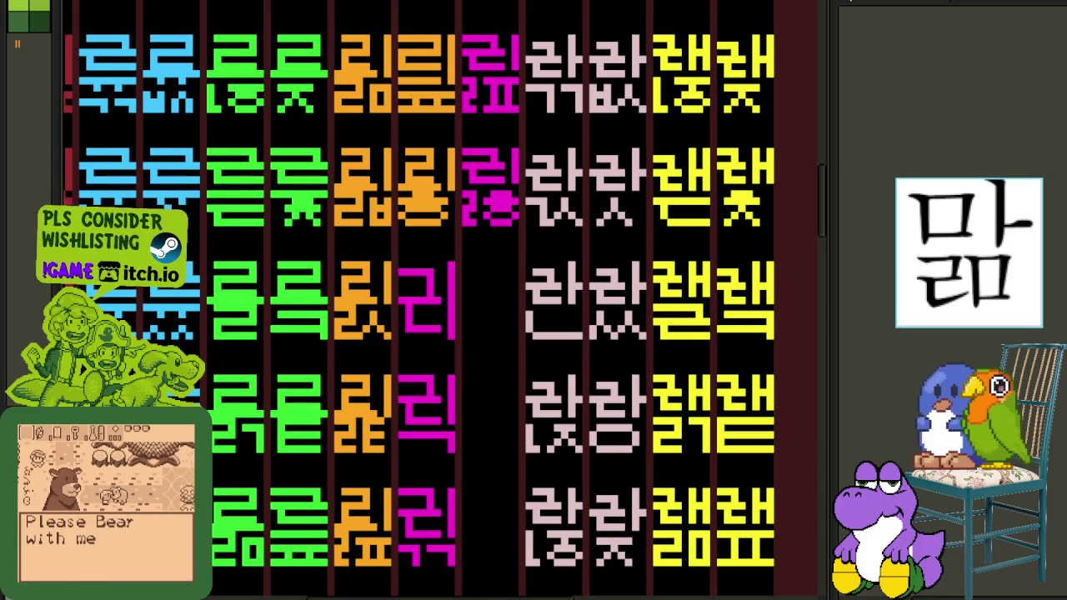
pyautogui.scroll(-3, 500, 375)
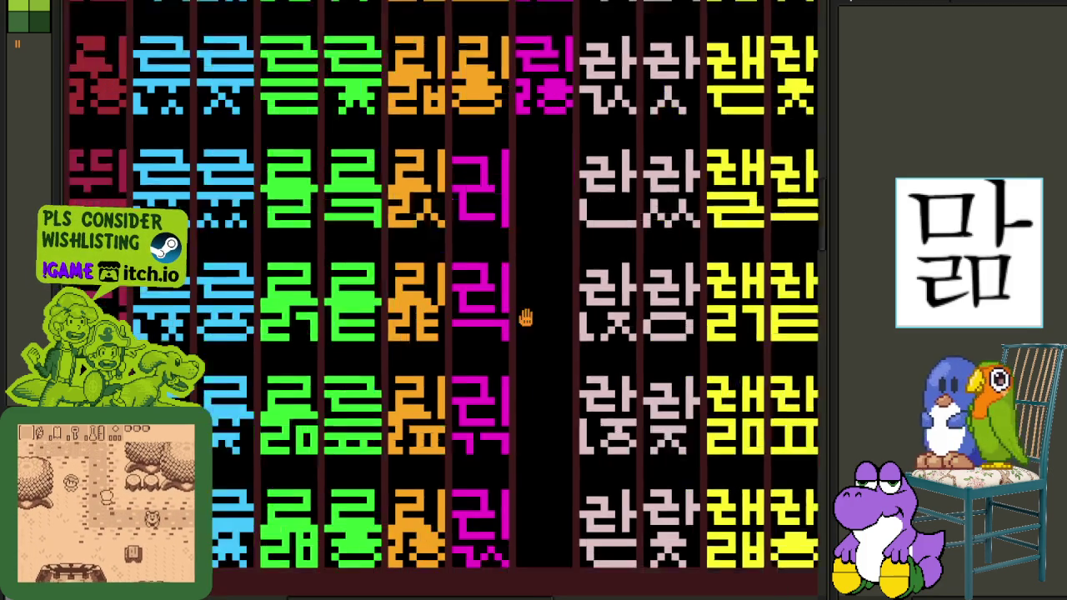
pyautogui.scroll(3, 564, 298)
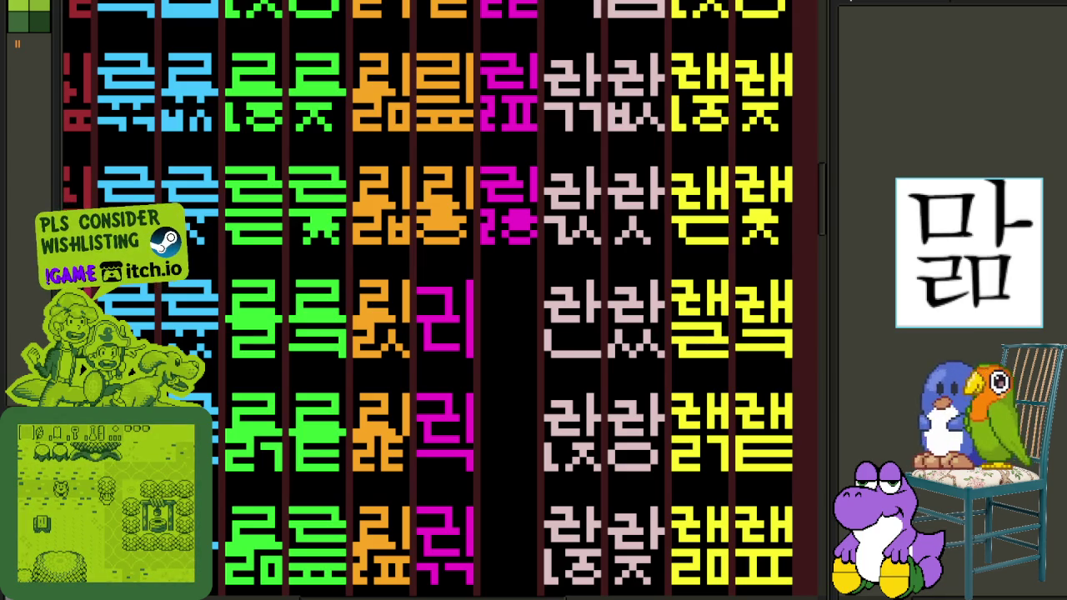
# Copy the top half of the magenta glyph beside the lower-left glyph.
pyautogui.moveTo(554, 431); pyautogui.dragTo(488, 356)
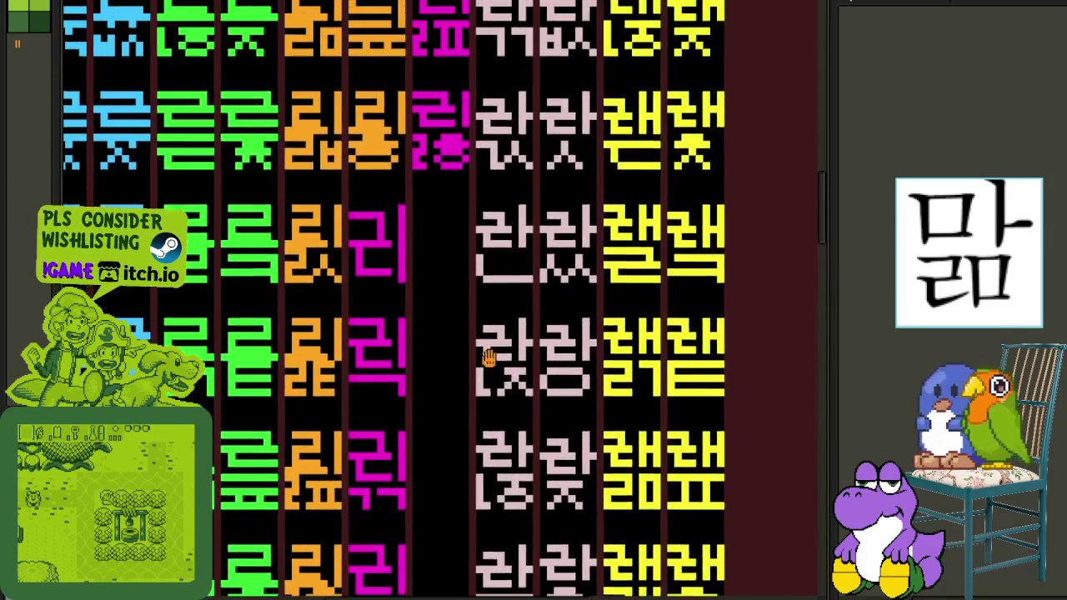
pyautogui.scroll(2, 423, 195)
pyautogui.scroll(2, 488, 167)
pyautogui.moveTo(360, 73); pyautogui.dragTo(495, 175)
pyautogui.moveTo(400, 104); pyautogui.dragTo(403, 395)
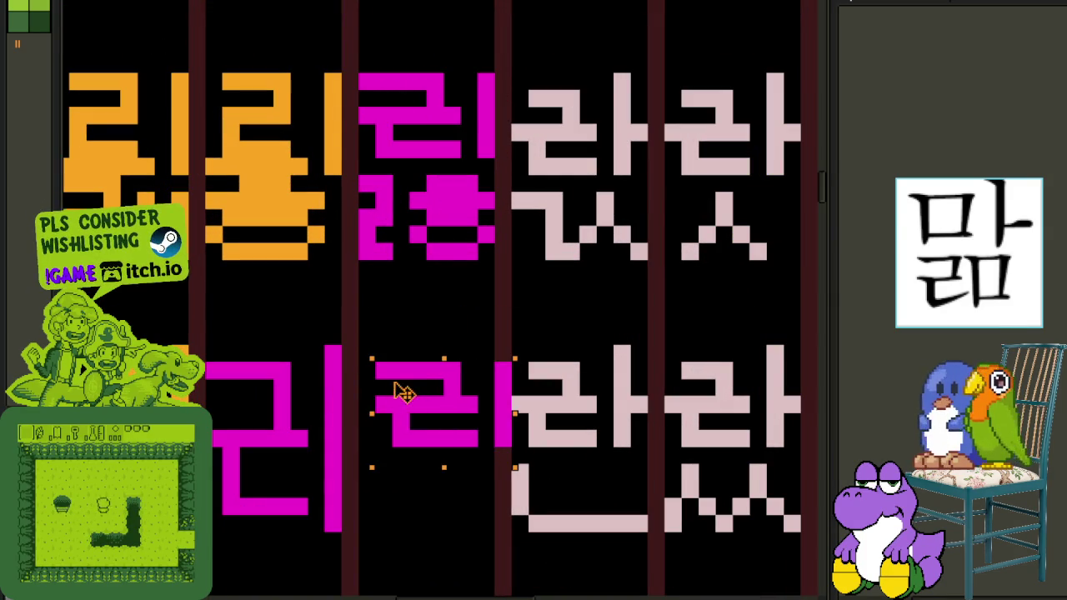
pyautogui.press('Return')
# Draw a ㅏ-shaped stroke in the new glyph and save the sheet.
pyautogui.scroll(-2, 607, 369)
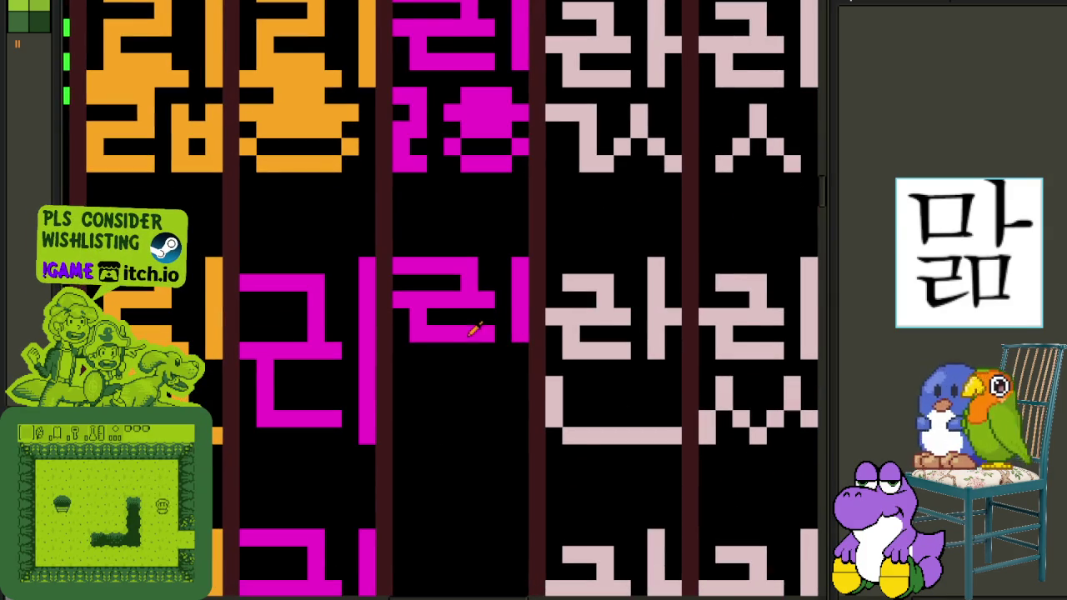
pyautogui.scroll(1, 473, 332)
pyautogui.moveTo(397, 369)
pyautogui.mouseDown()
pyautogui.moveTo(391, 445)
pyautogui.moveTo(407, 376)
pyautogui.moveTo(550, 369)
pyautogui.moveTo(548, 445)
pyautogui.moveTo(414, 448)
pyautogui.mouseUp()
pyautogui.hotkey('ctrl', 's')
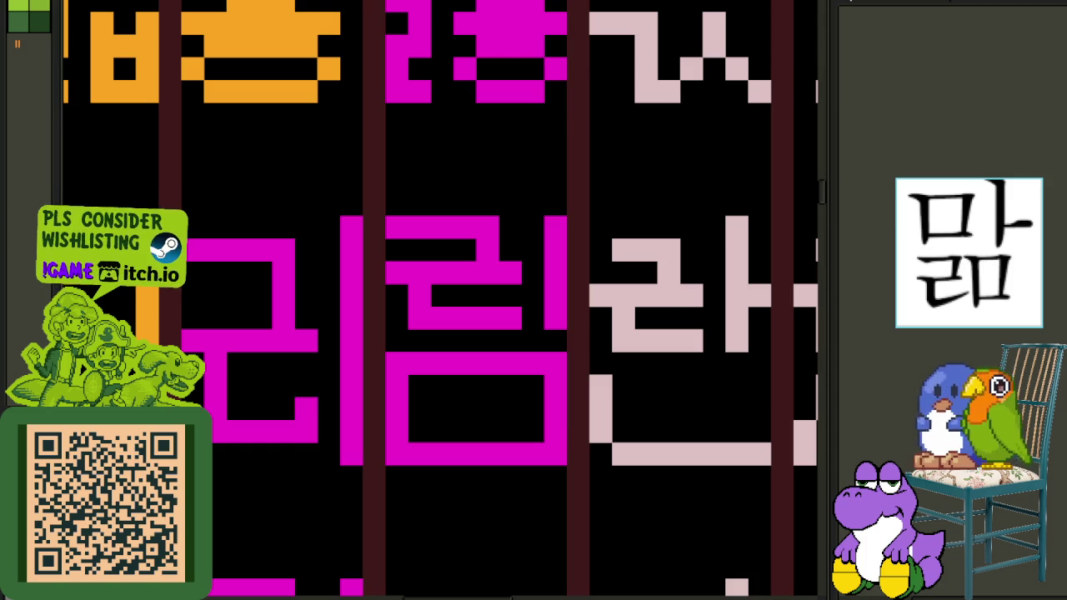
# Fill the missing pixel in the magenta glyph's right vertical bar.
pyautogui.scroll(-3, 407, 167)
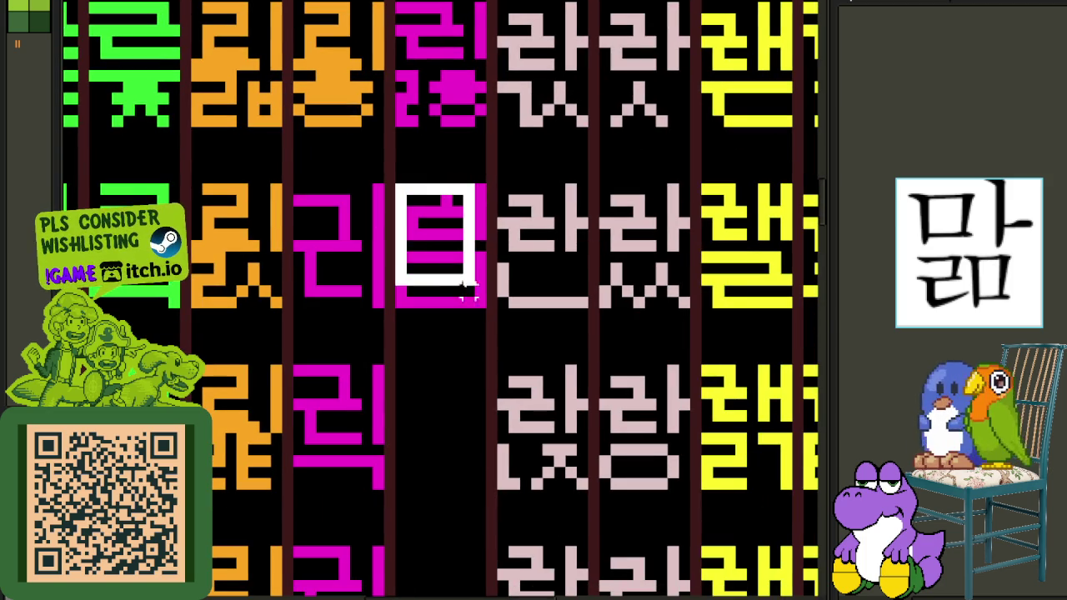
pyautogui.moveTo(398, 185); pyautogui.dragTo(490, 309)
pyautogui.scroll(2, 534, 258)
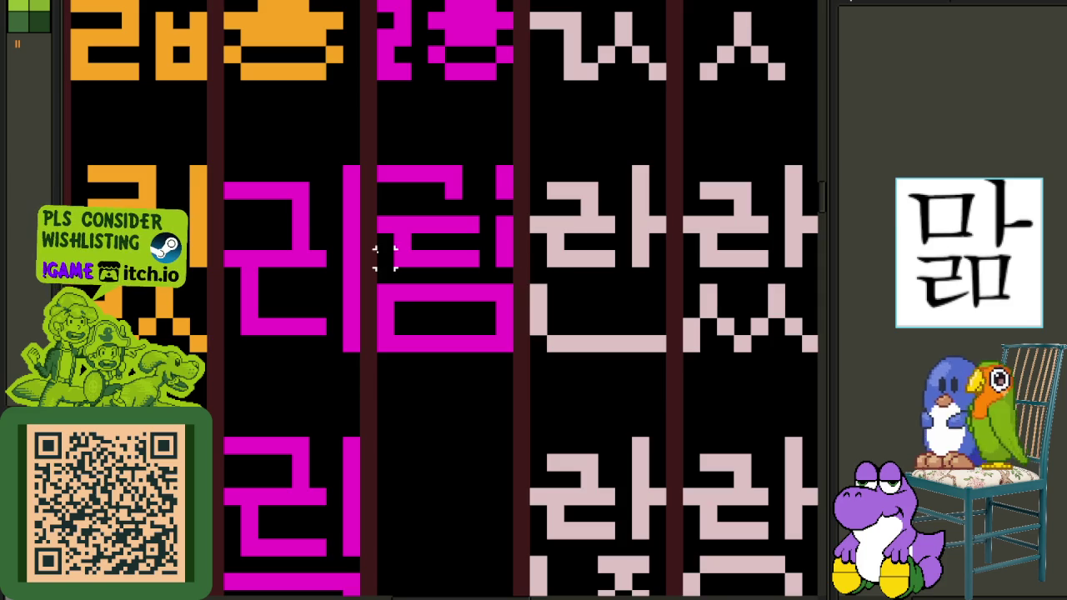
pyautogui.moveTo(377, 247); pyautogui.dragTo(533, 308)
pyautogui.click(454, 254)
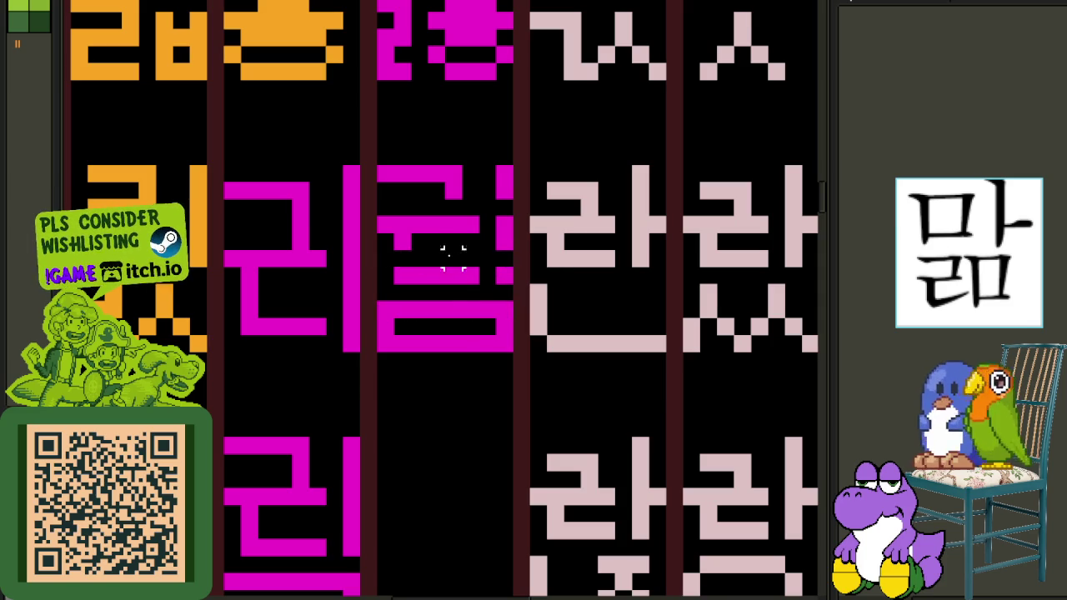
pyautogui.click(503, 258)
pyautogui.scroll(-3, 498, 269)
pyautogui.moveTo(545, 328)
pyautogui.mouseDown()
pyautogui.moveTo(546, 360)
pyautogui.moveTo(504, 468)
pyautogui.moveTo(510, 429)
pyautogui.mouseUp()
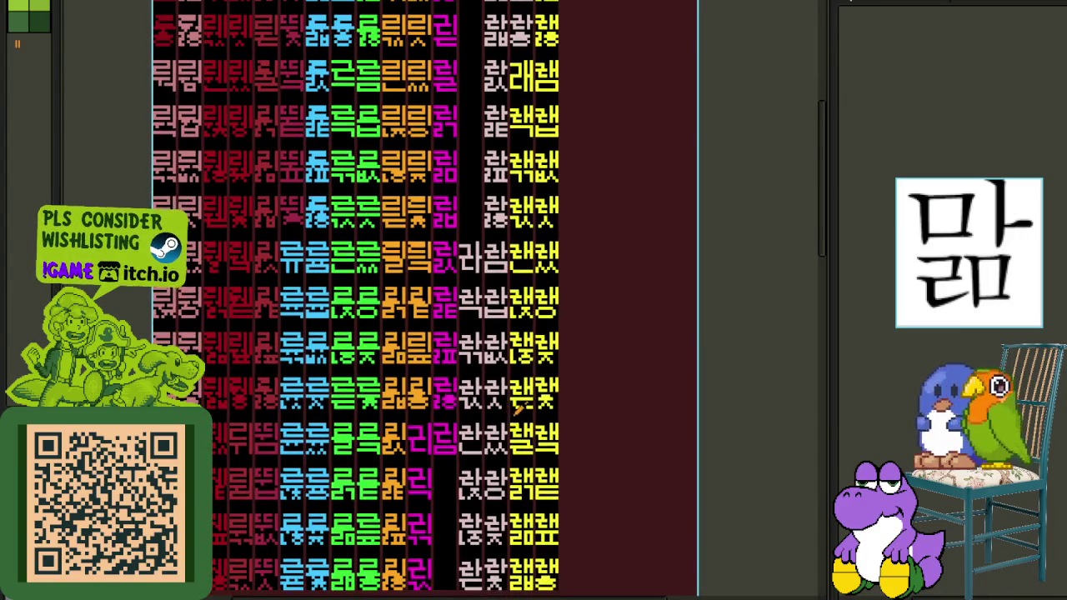
# Undo the last two rectangle strokes in the magenta column.
pyautogui.hotkey('ctrl', 'z')
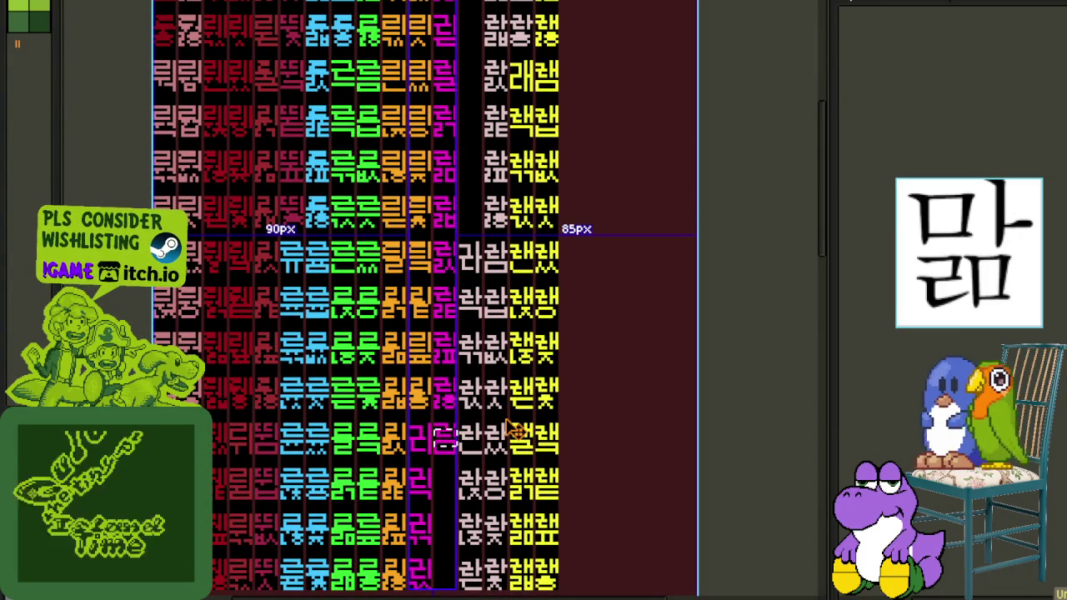
pyautogui.hotkey('ctrl', 'z')
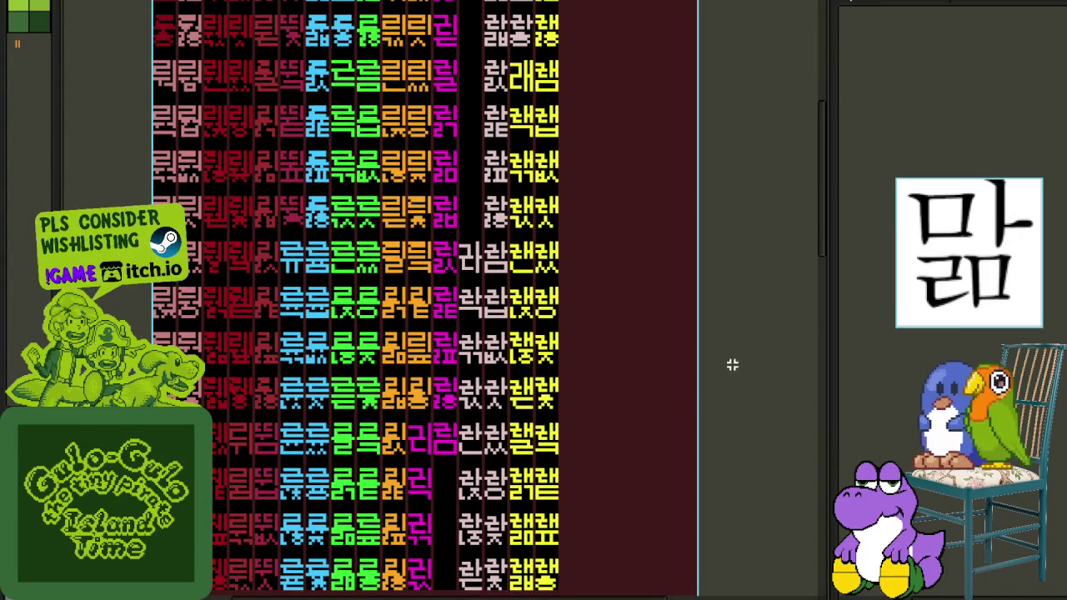
pyautogui.scroll(2, 514, 439)
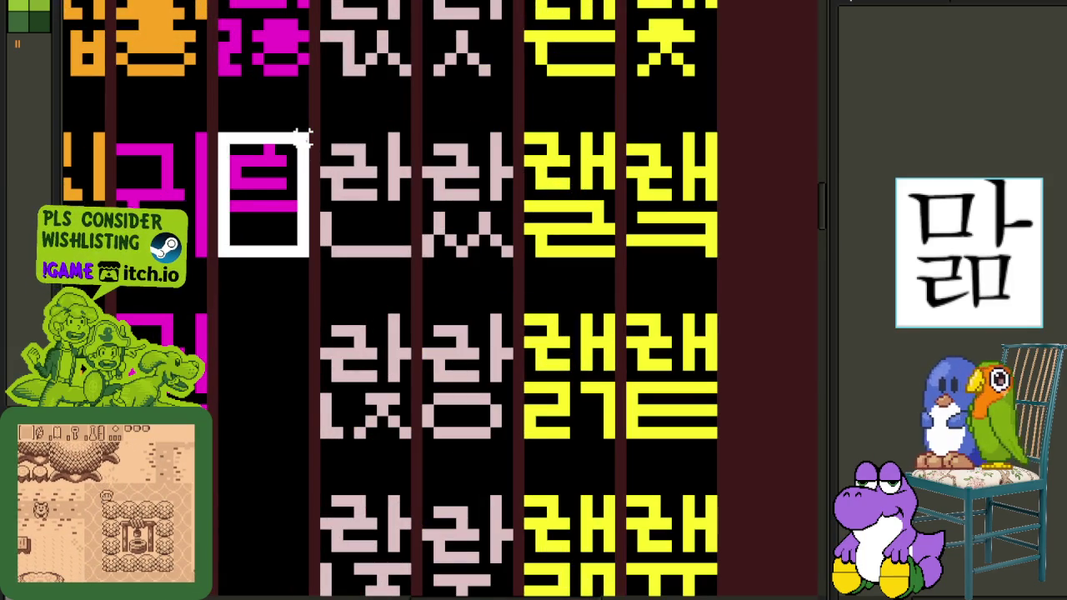
# Copy the magenta 림 into the empty cell below and reshape its ㅁ final into ㅂ (립).
pyautogui.moveTo(302, 155); pyautogui.dragTo(286, 341)
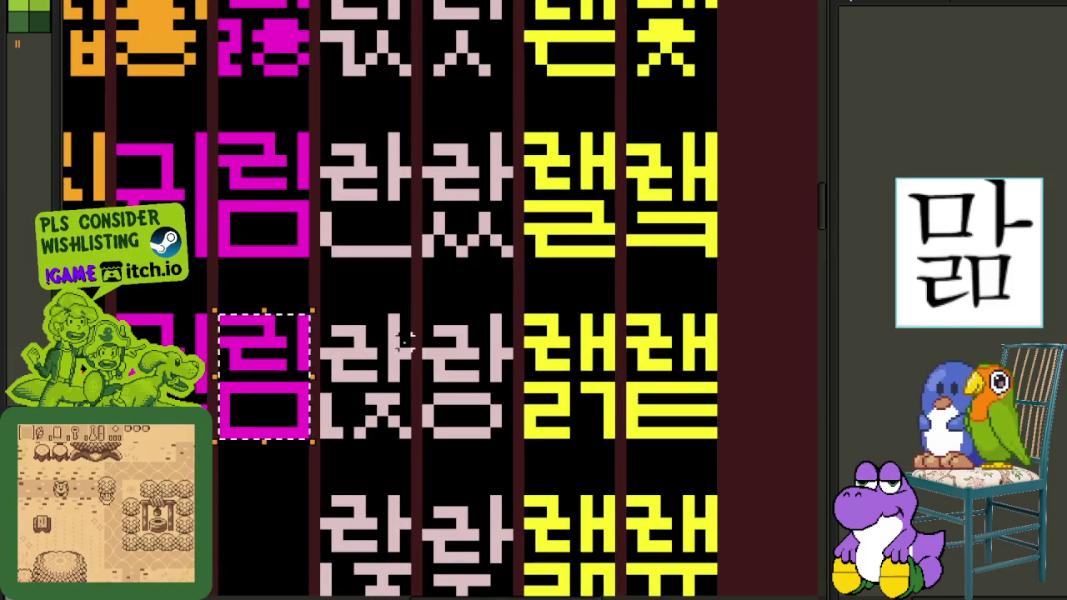
pyautogui.hotkey('ctrl', 'd')
pyautogui.moveTo(291, 390)
pyautogui.mouseDown()
pyautogui.moveTo(233, 381)
pyautogui.moveTo(231, 405)
pyautogui.moveTo(284, 405)
pyautogui.mouseUp()
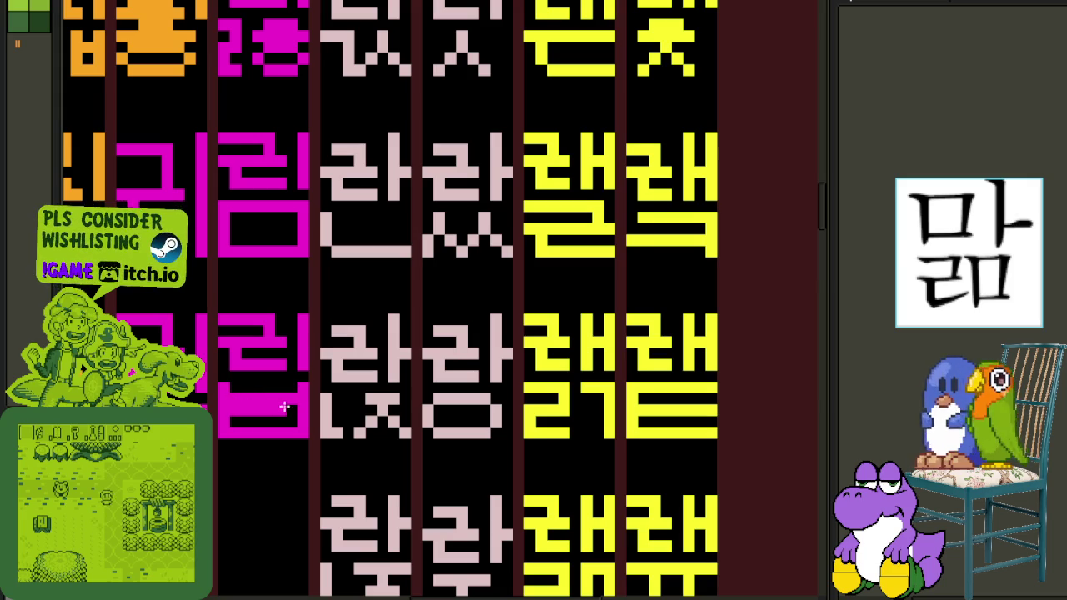
pyautogui.scroll(-2, 236, 396)
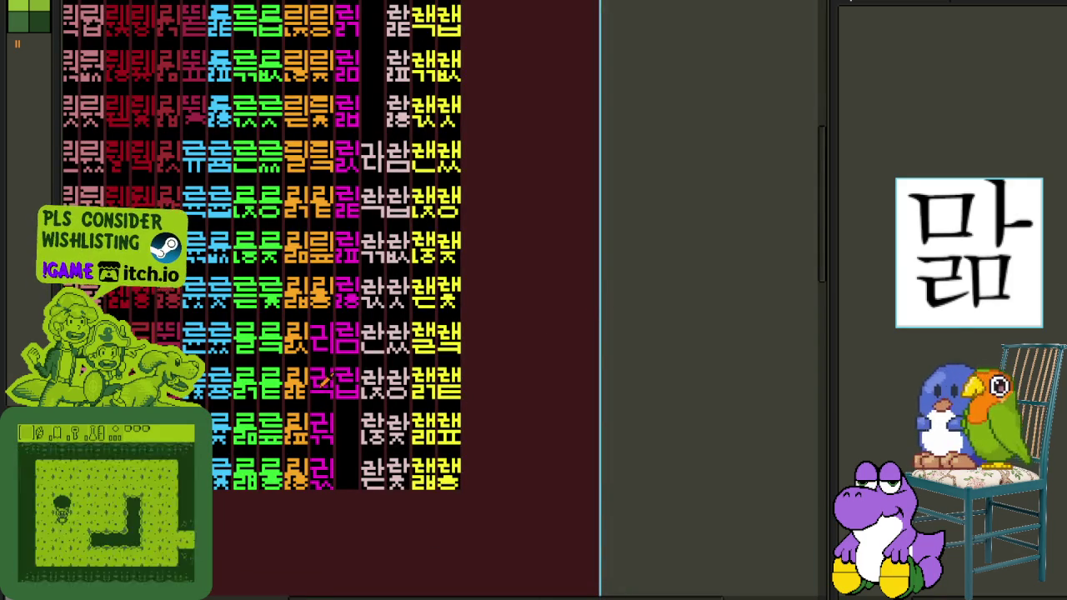
pyautogui.scroll(2, 325, 377)
pyautogui.scroll(-2, 489, 398)
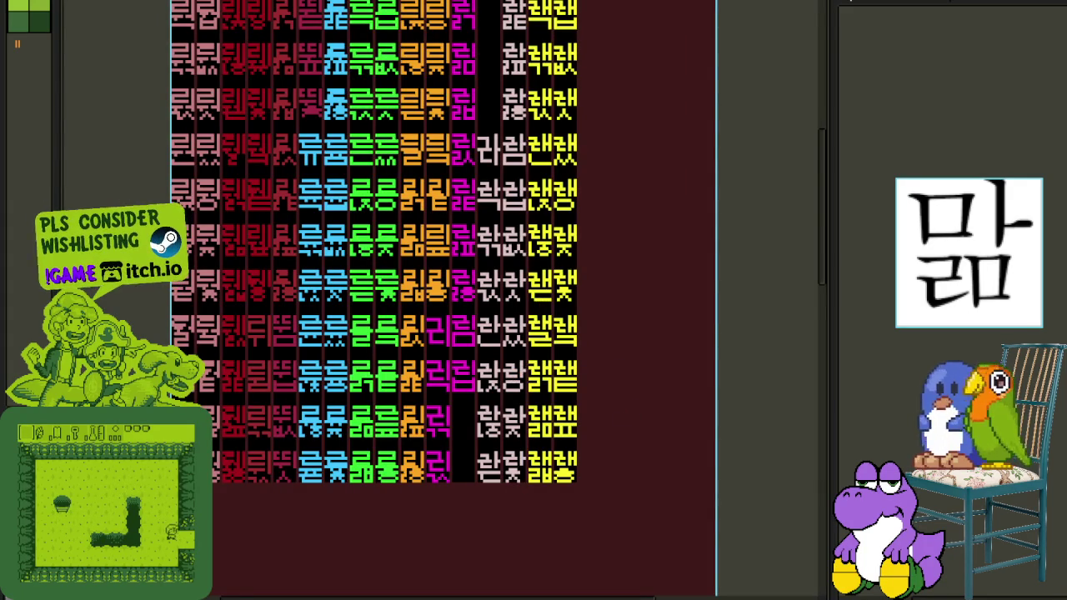
pyautogui.scroll(1, 453, 375)
pyautogui.scroll(1, 398, 305)
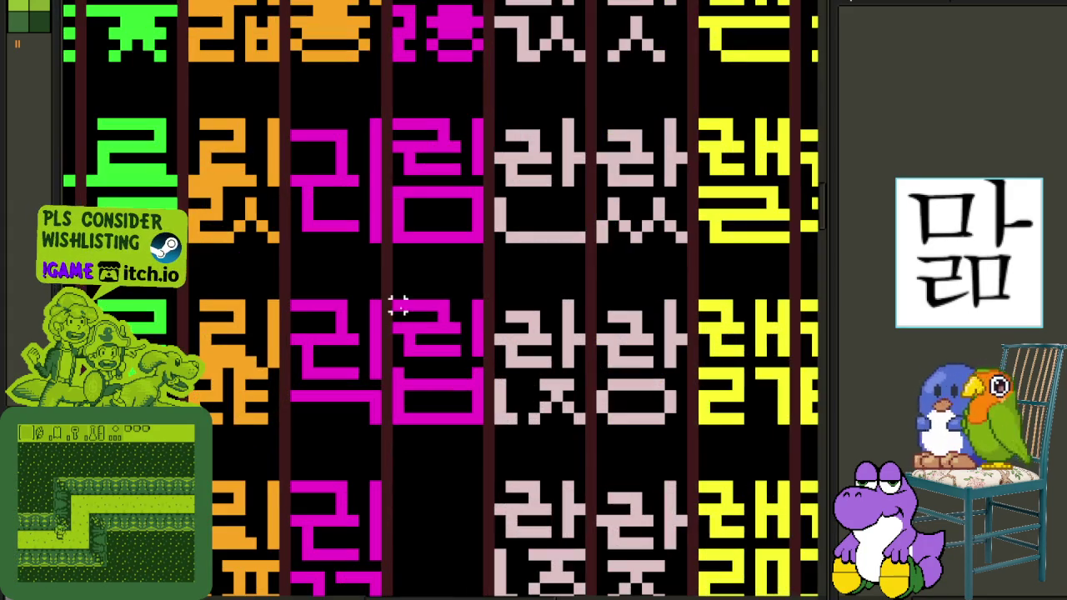
# Copy 립 into the next empty cell and try narrowing its ㅂ final, then undo.
pyautogui.moveTo(393, 298)
pyautogui.mouseDown()
pyautogui.moveTo(481, 421)
pyautogui.moveTo(454, 592)
pyautogui.mouseUp()
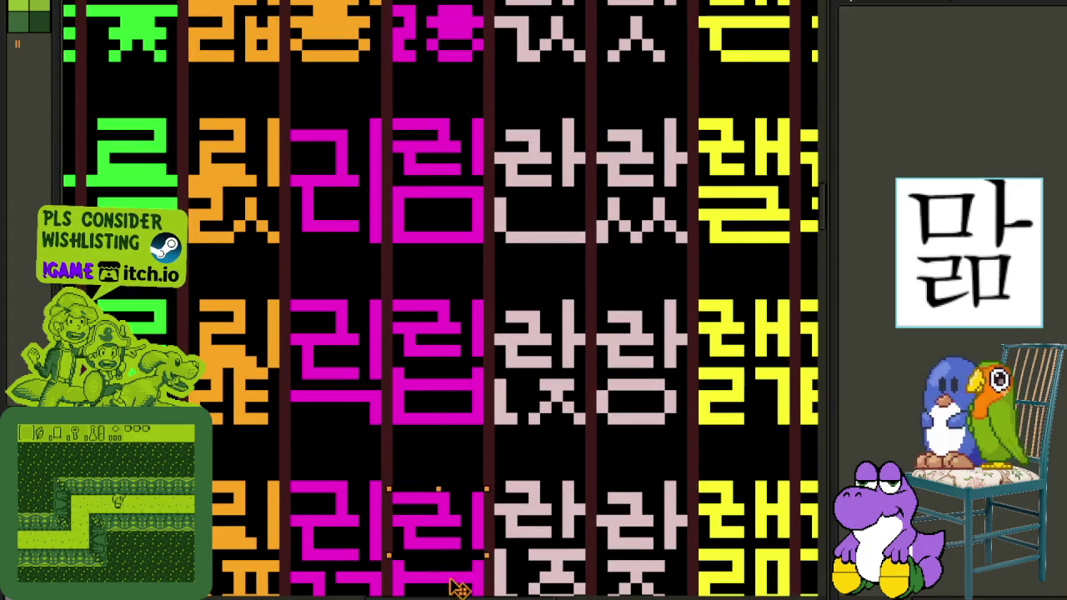
pyautogui.scroll(-1, 467, 467)
pyautogui.scroll(2, 479, 342)
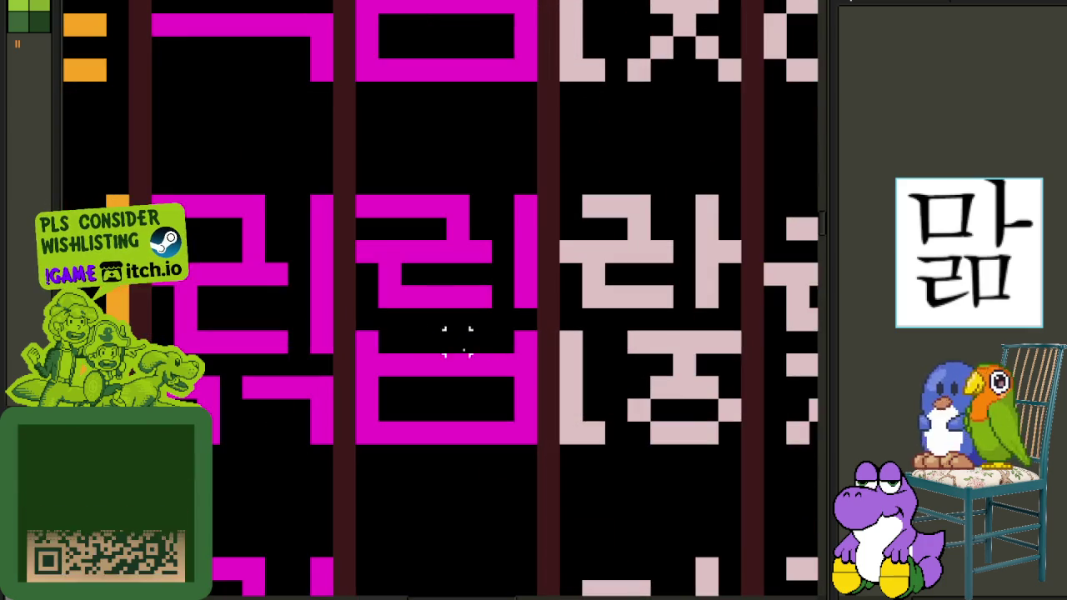
pyautogui.moveTo(424, 328)
pyautogui.mouseDown()
pyautogui.moveTo(512, 442)
pyautogui.moveTo(539, 449)
pyautogui.mouseUp()
pyautogui.press('Left')
pyautogui.press('Left')
pyautogui.press('Left')
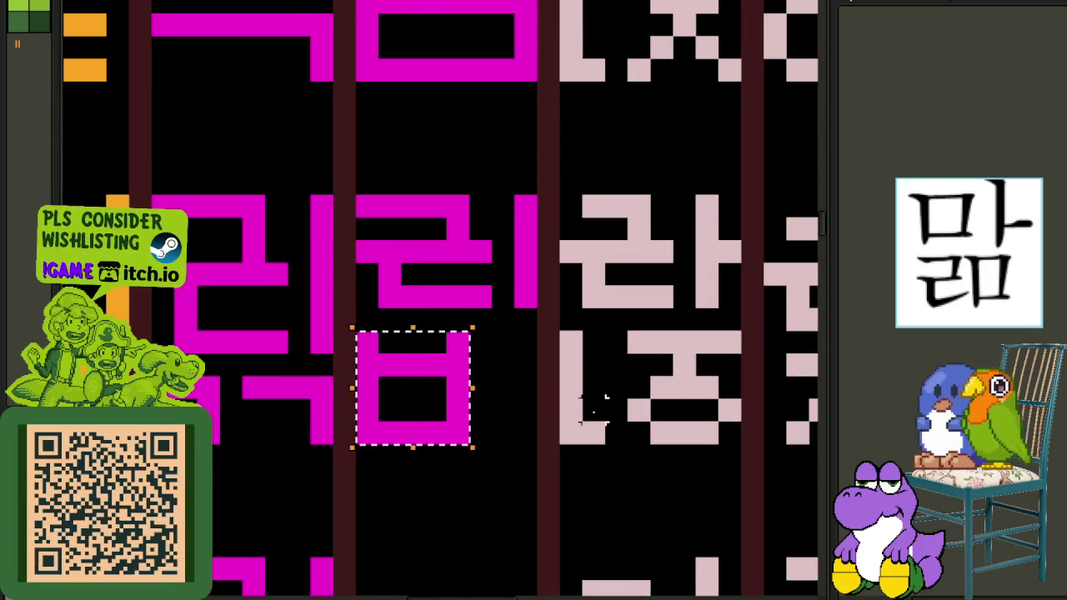
pyautogui.press('Left')
pyautogui.press('Left')
pyautogui.hotkey('ctrl', 'd')
pyautogui.hotkey('ctrl', 'z')
pyautogui.hotkey('ctrl', 'z')
pyautogui.hotkey('ctrl', 'z')
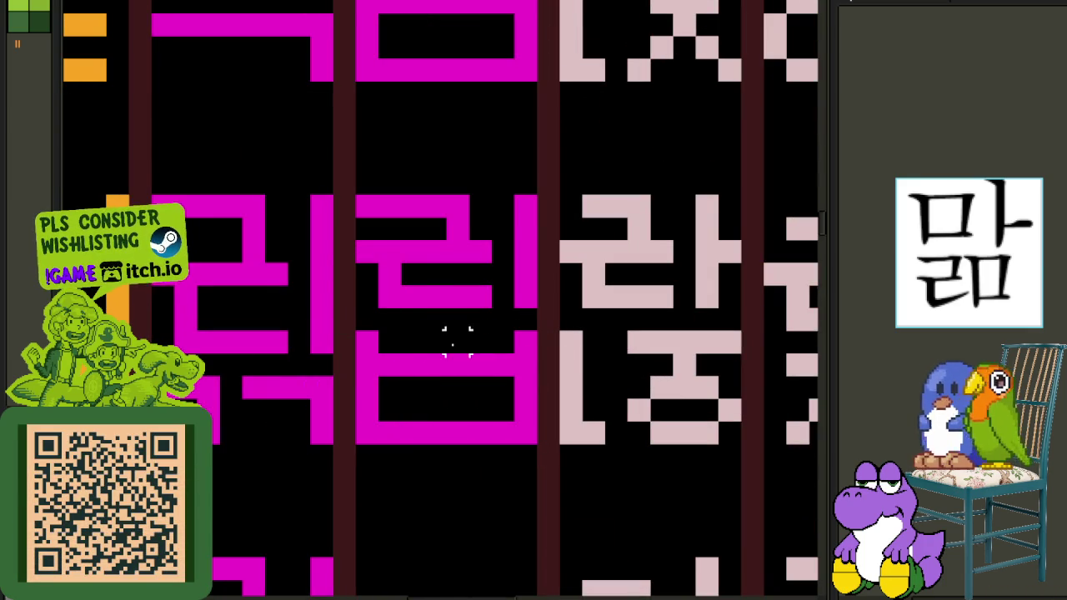
# Shift the right part of the copied ㅂ final one pixel left.
pyautogui.moveTo(449, 333); pyautogui.dragTo(548, 443)
pyautogui.press('Left')
pyautogui.click(481, 388)
pyautogui.moveTo(412, 340); pyautogui.dragTo(469, 447)
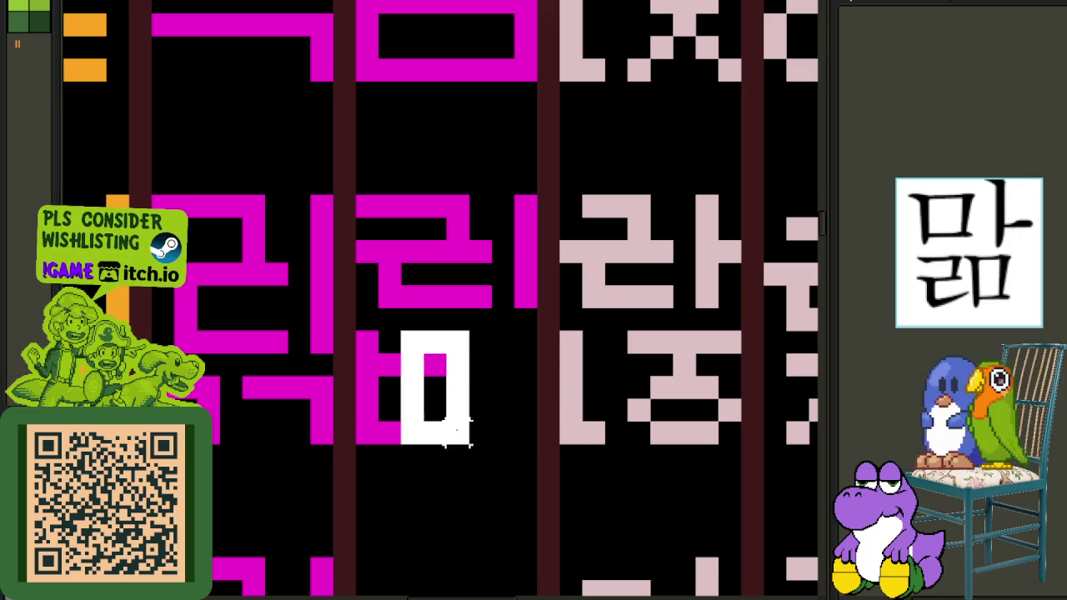
pyautogui.click(500, 410)
# Pencil a magenta ㅅ beside the ㅂ and nudge the ㅂ left, forming the ㅄ cluster (릾).
pyautogui.scroll(-2, 500, 409)
pyautogui.press('b')
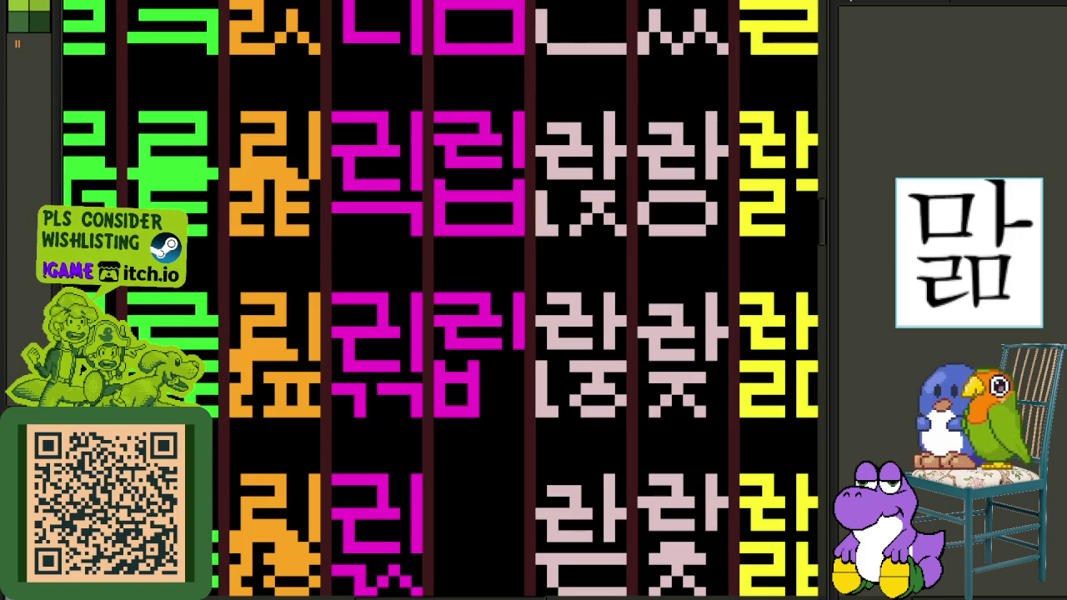
pyautogui.scroll(1, 614, 381)
pyautogui.scroll(2, 614, 381)
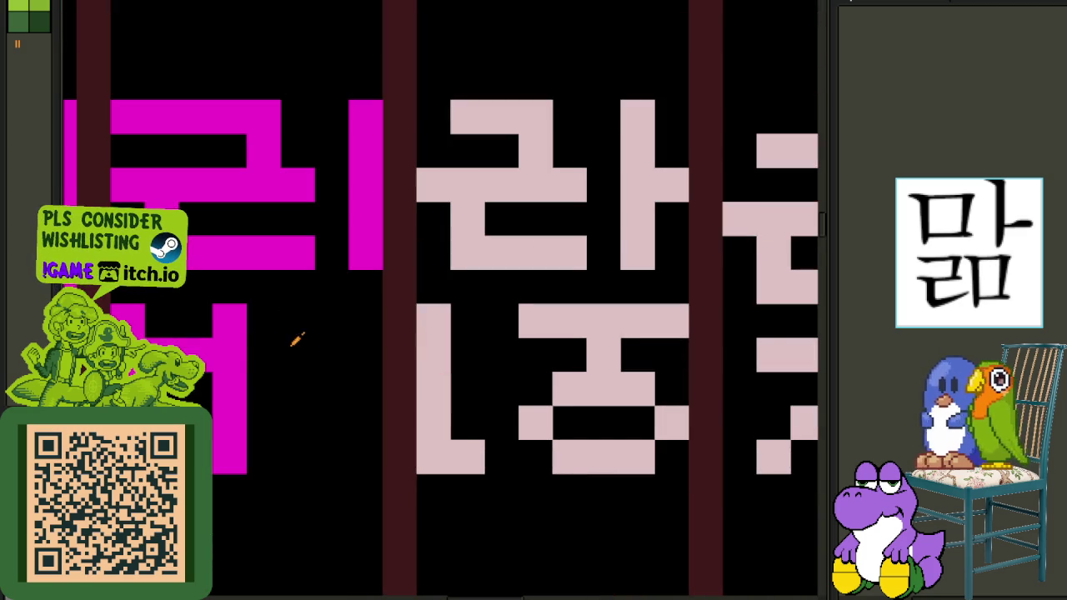
pyautogui.hscroll(-2, 304, 328)
pyautogui.moveTo(366, 323)
pyautogui.mouseDown()
pyautogui.moveTo(369, 375)
pyautogui.moveTo(390, 426)
pyautogui.mouseUp()
pyautogui.click(419, 452)
pyautogui.click(375, 424)
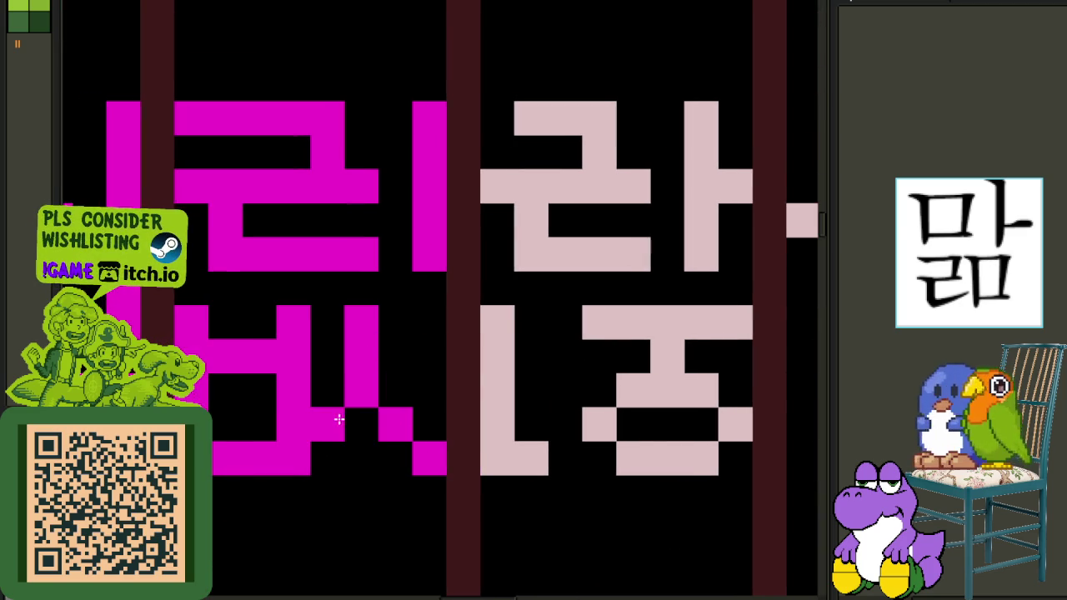
pyautogui.moveTo(293, 322); pyautogui.dragTo(242, 442)
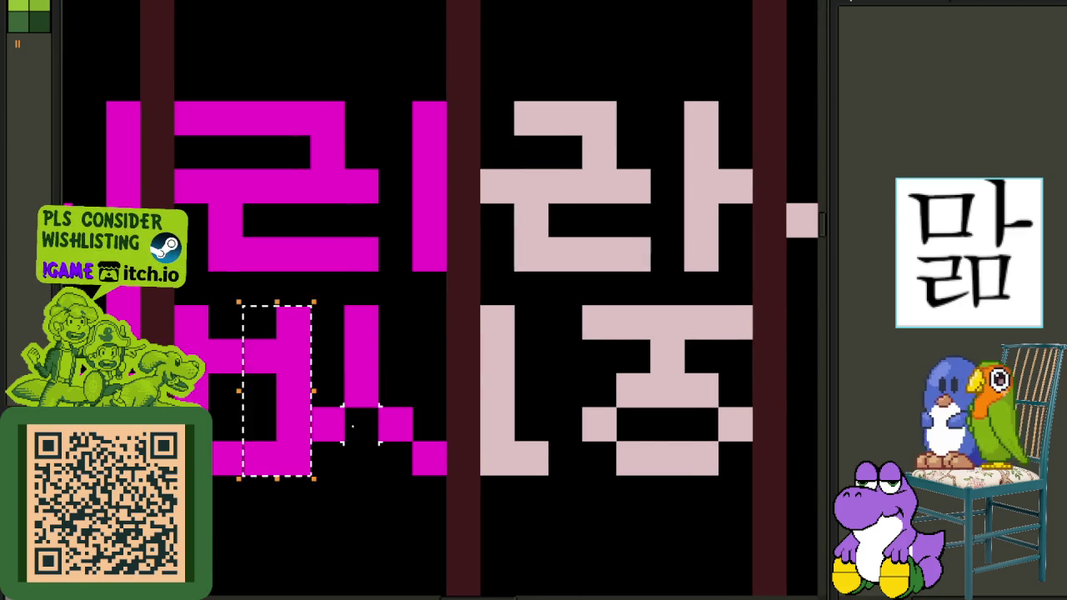
pyautogui.press('Left')
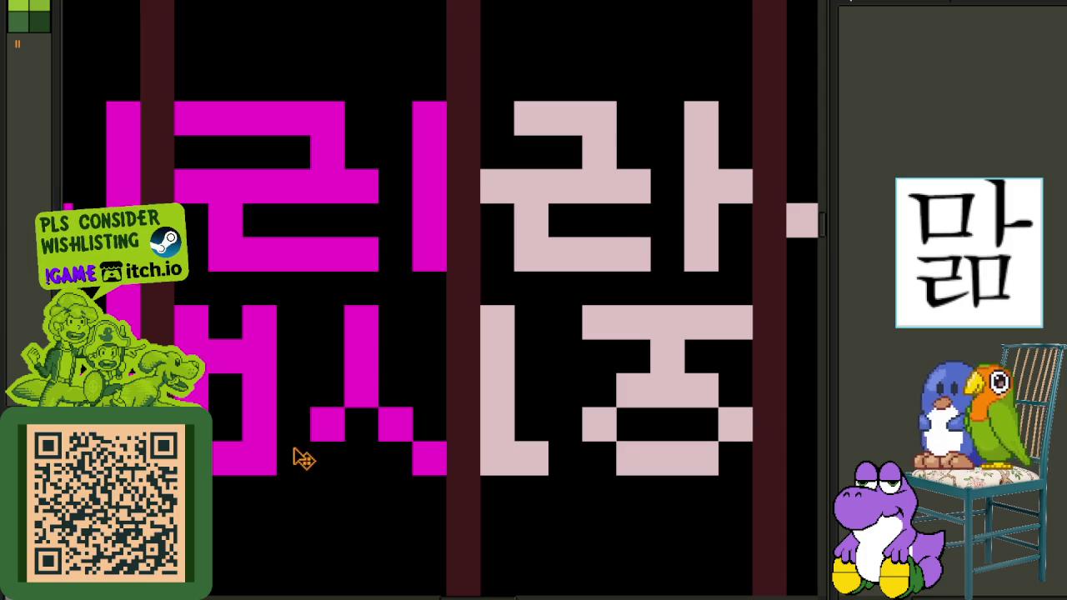
pyautogui.scroll(-5, 300, 441)
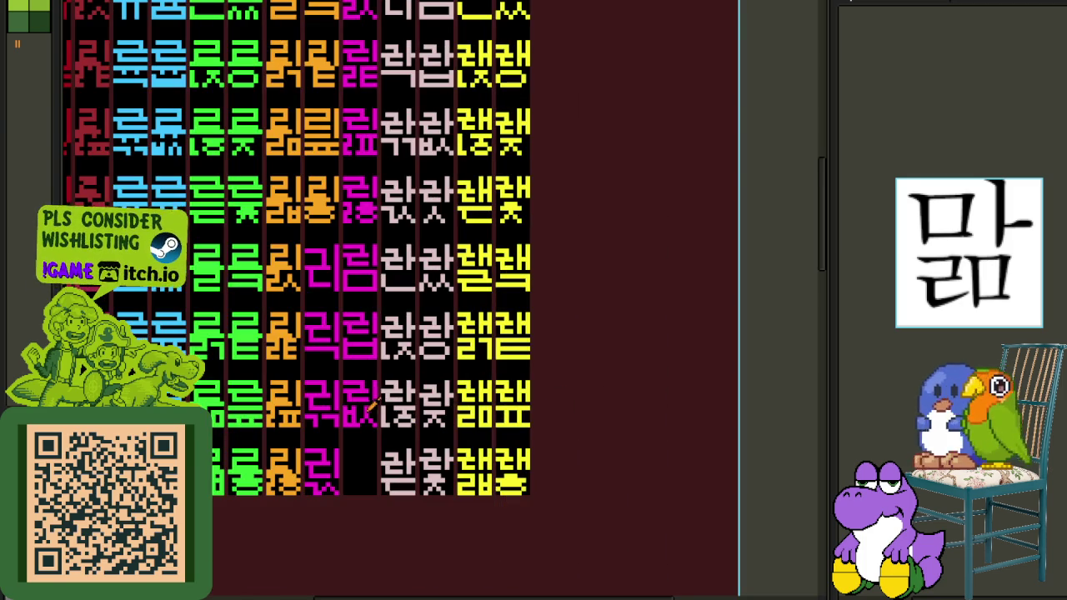
# Copy the 리 part of the upper magenta glyph into the empty cell below.
pyautogui.moveTo(384, 402); pyautogui.dragTo(567, 306)
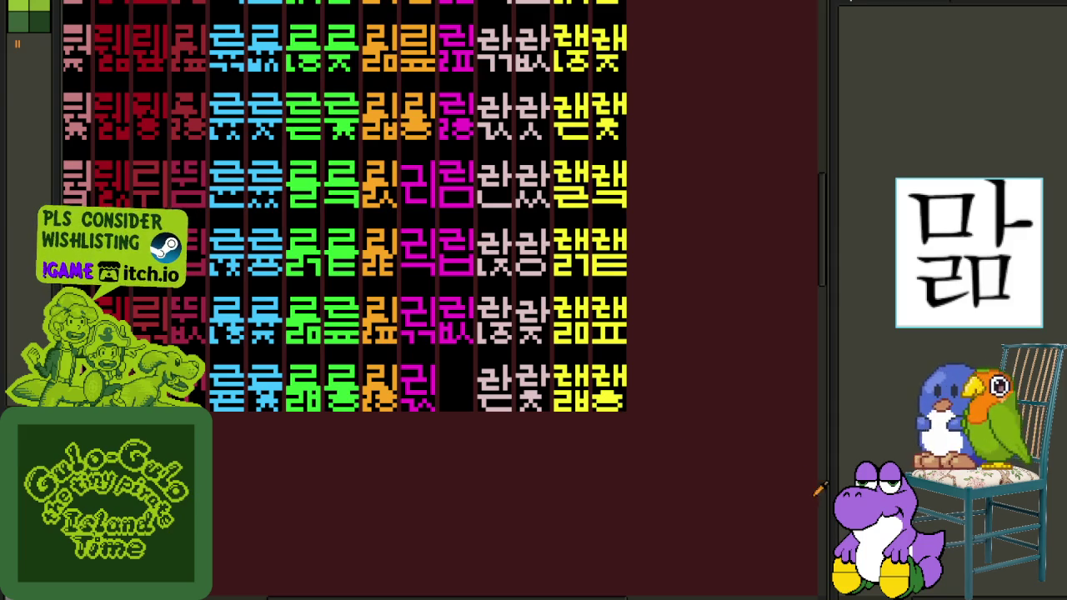
pyautogui.scroll(1, 440, 358)
pyautogui.scroll(3, 441, 274)
pyautogui.scroll(2, 436, 298)
pyautogui.moveTo(430, 307); pyautogui.dragTo(557, 211)
pyautogui.moveTo(524, 257); pyautogui.dragTo(533, 525)
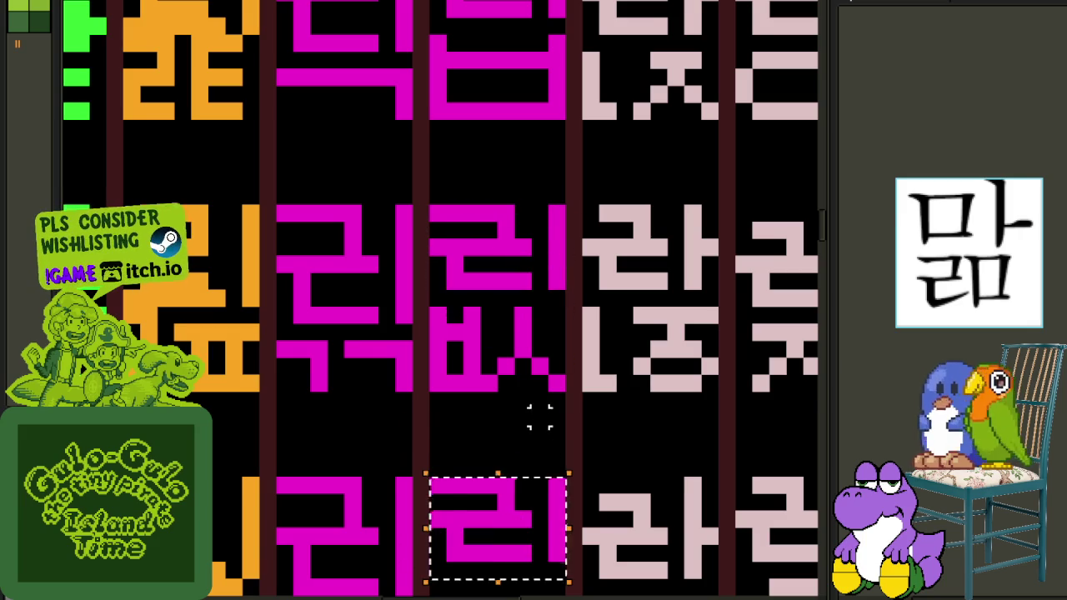
# Pencil a ㅅ final under the copied 리 to make 릿.
pyautogui.scroll(-3, 539, 417)
pyautogui.scroll(1, 583, 450)
pyautogui.scroll(1, 557, 342)
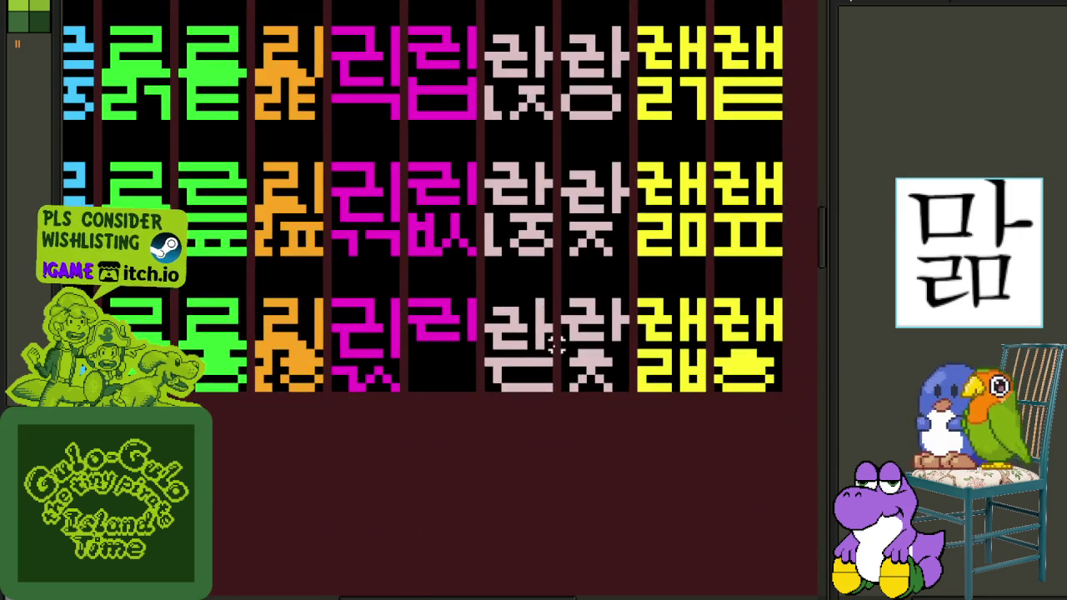
pyautogui.scroll(1, 357, 305)
pyautogui.scroll(1, 416, 305)
pyautogui.scroll(1, 423, 310)
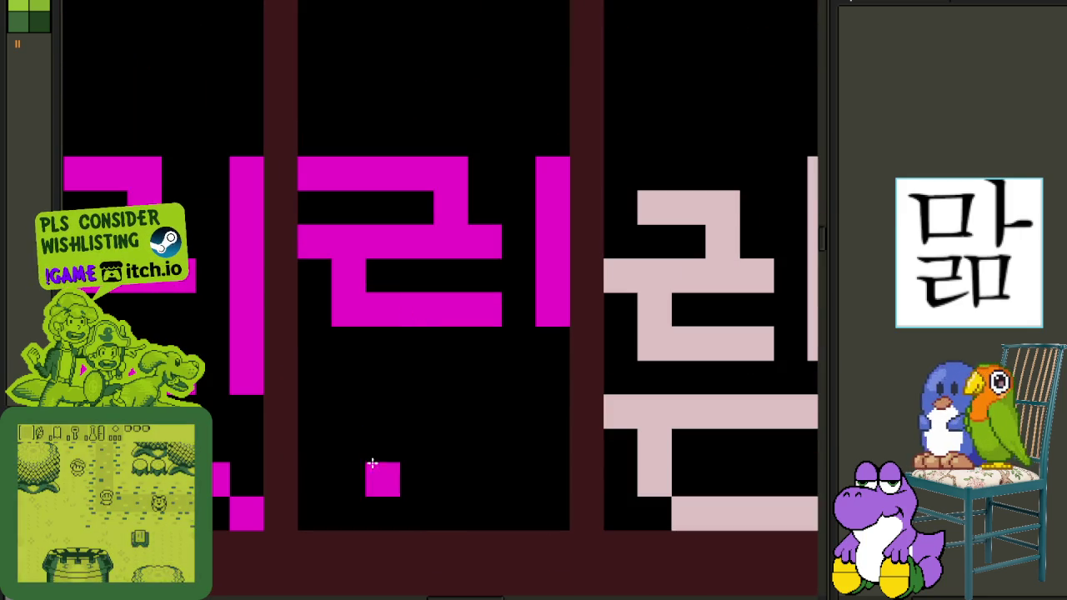
pyautogui.moveTo(350, 500)
pyautogui.mouseDown()
pyautogui.moveTo(419, 413)
pyautogui.moveTo(478, 507)
pyautogui.mouseUp()
pyautogui.scroll(-3, 492, 492)
pyautogui.scroll(-2, 550, 450)
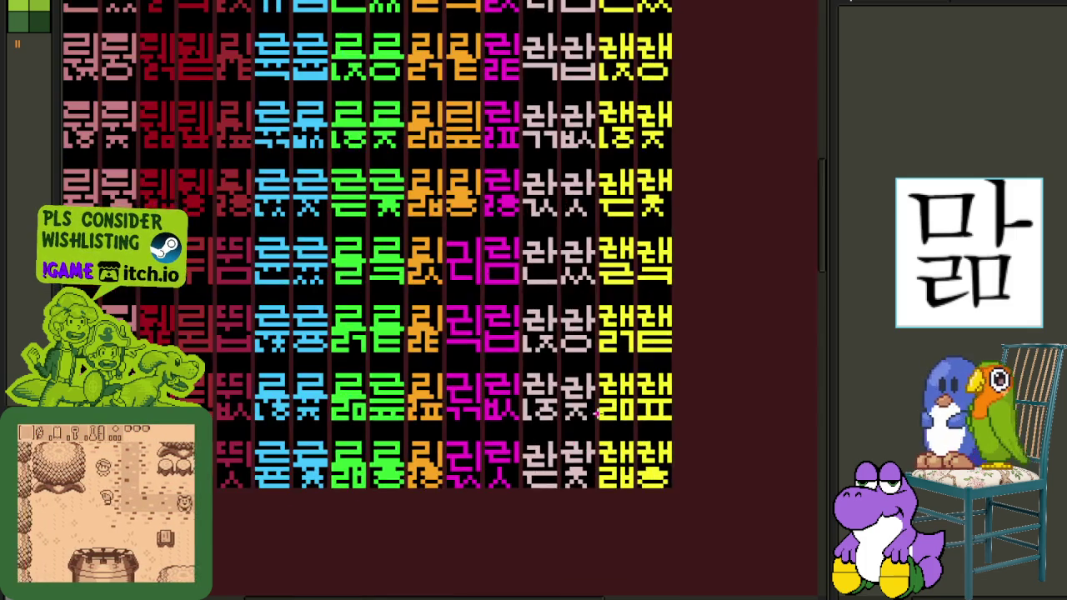
pyautogui.scroll(-3, 584, 429)
pyautogui.moveTo(644, 344); pyautogui.dragTo(436, 416)
# Save the glyph sheet and briefly show the layers and frames panel.
pyautogui.hotkey('ctrl', 's')
pyautogui.press('Tab')
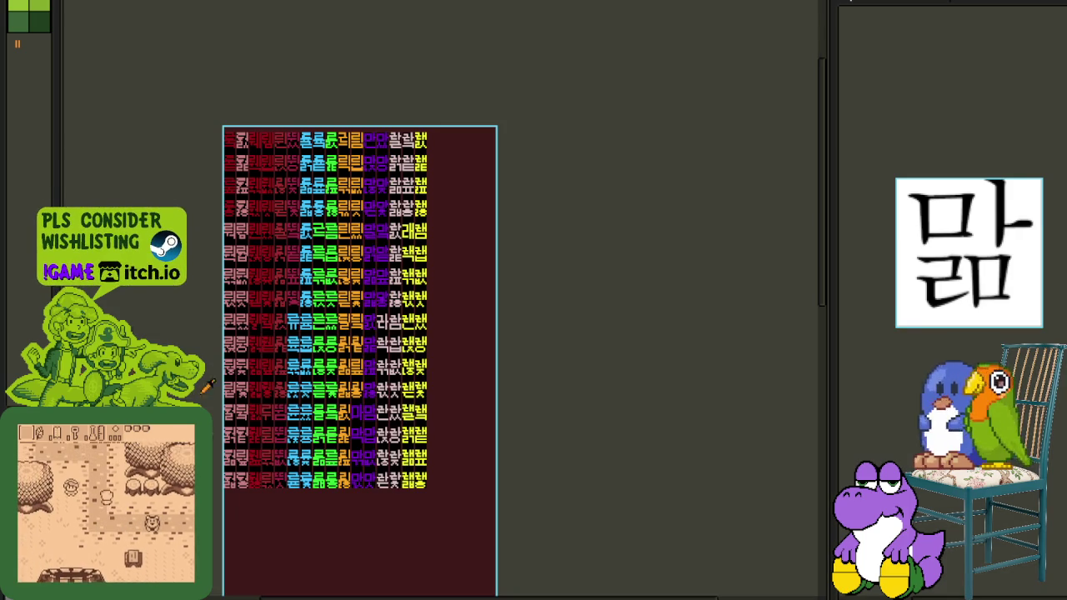
pyautogui.press('Tab')
# Move the selected block of glyph columns right so the purple 마 columns reach the edge.
pyautogui.moveTo(265, 124); pyautogui.dragTo(423, 526)
pyautogui.scroll(3, 416, 133)
pyautogui.moveTo(300, 187); pyautogui.dragTo(367, 171)
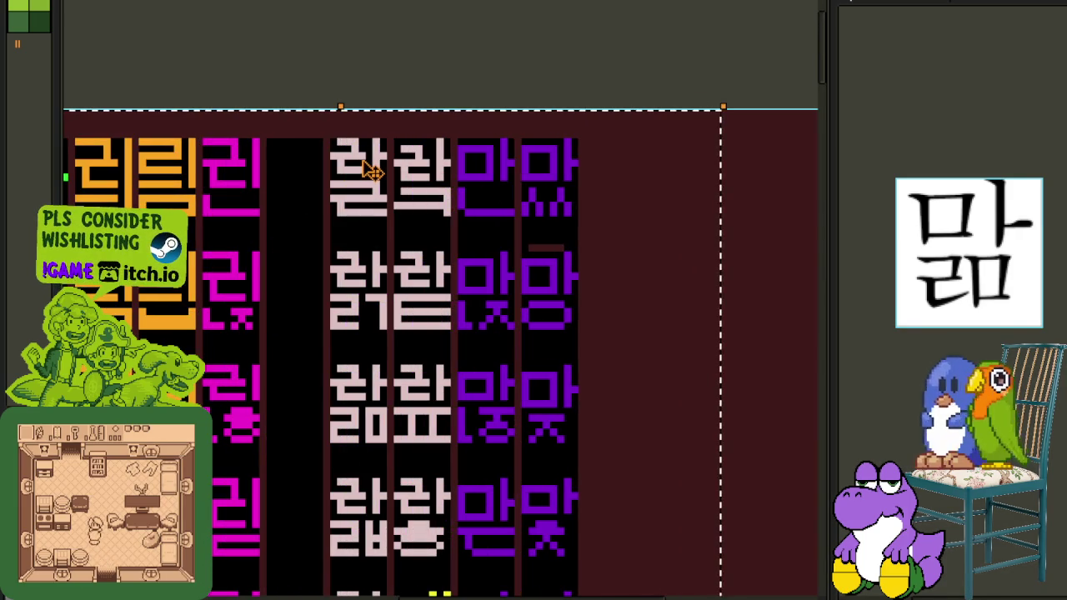
pyautogui.scroll(-2, 369, 62)
pyautogui.scroll(-3, 359, 297)
pyautogui.scroll(-3, 416, 334)
pyautogui.scroll(1, 481, 322)
pyautogui.scroll(1, 513, 318)
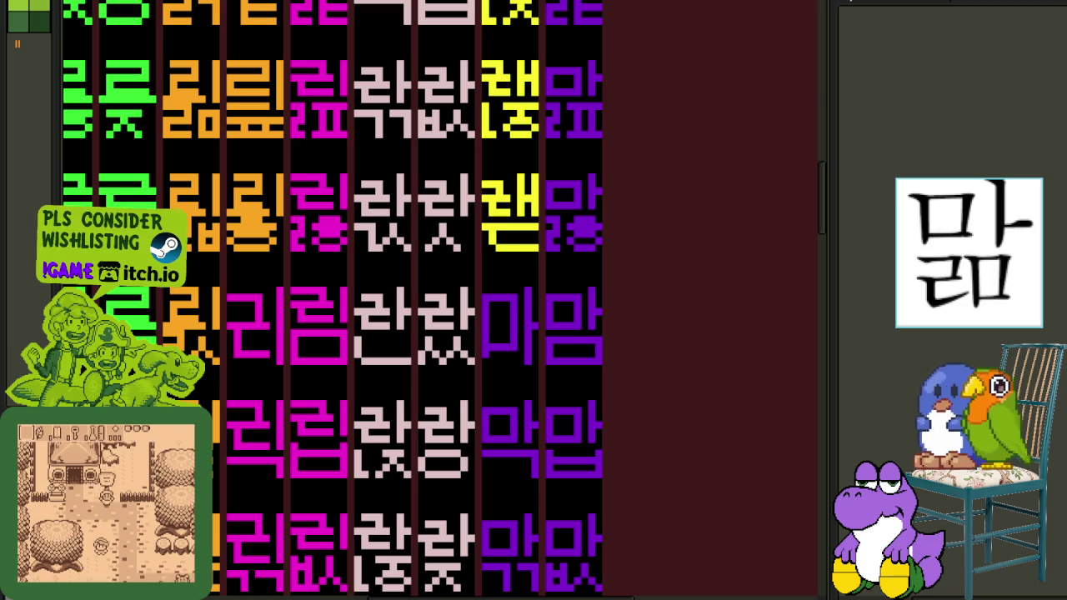
pyautogui.scroll(-3, 655, 268)
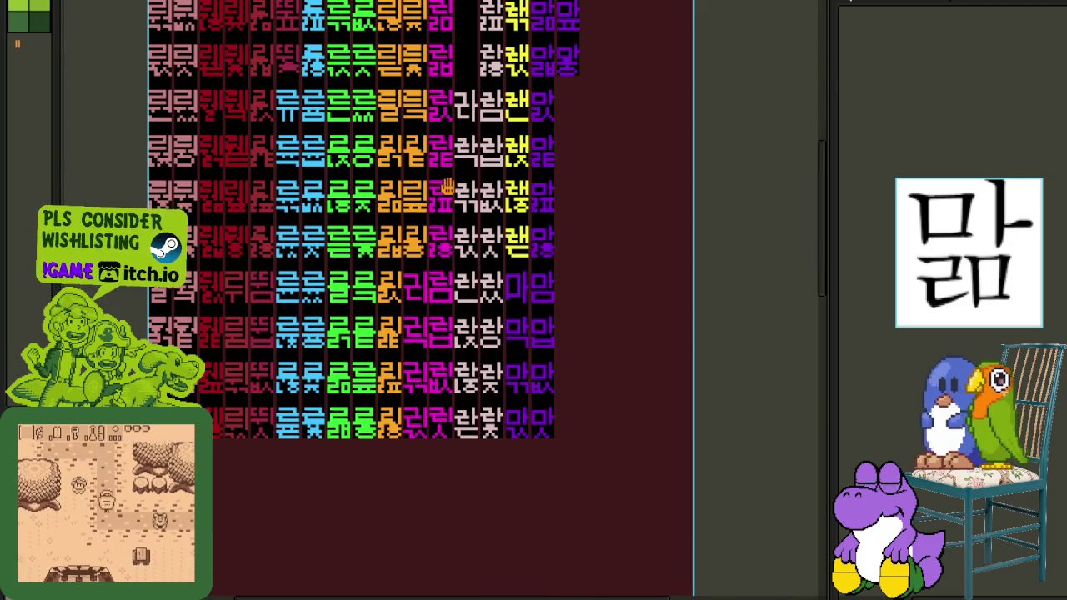
pyautogui.press('Tab')
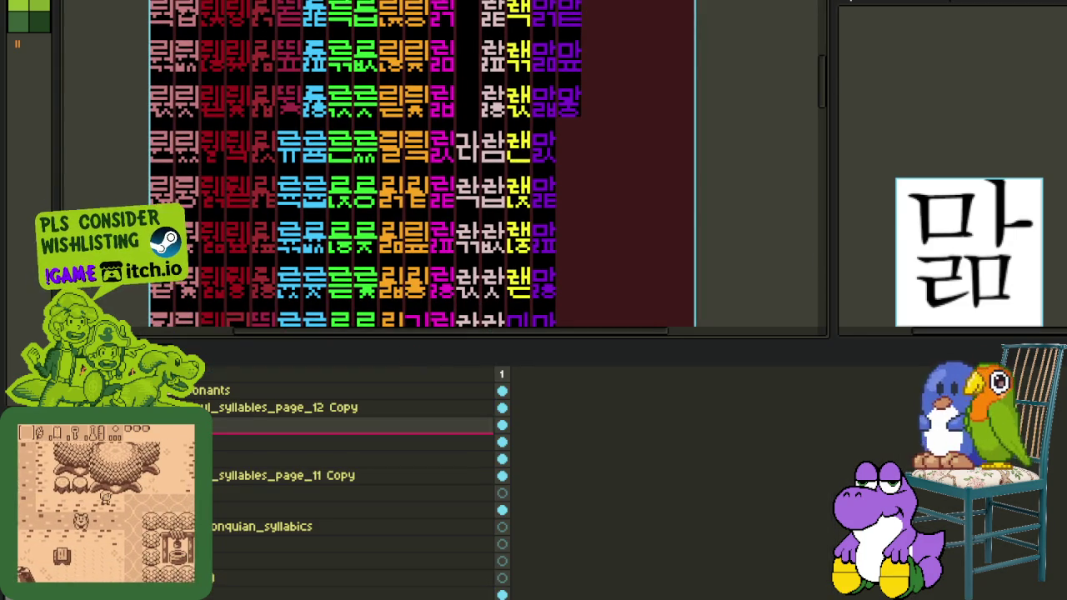
# On the lower layer, move a 리 glyph into the top cell of the empty magenta column.
pyautogui.click(350, 442)
pyautogui.press('Tab')
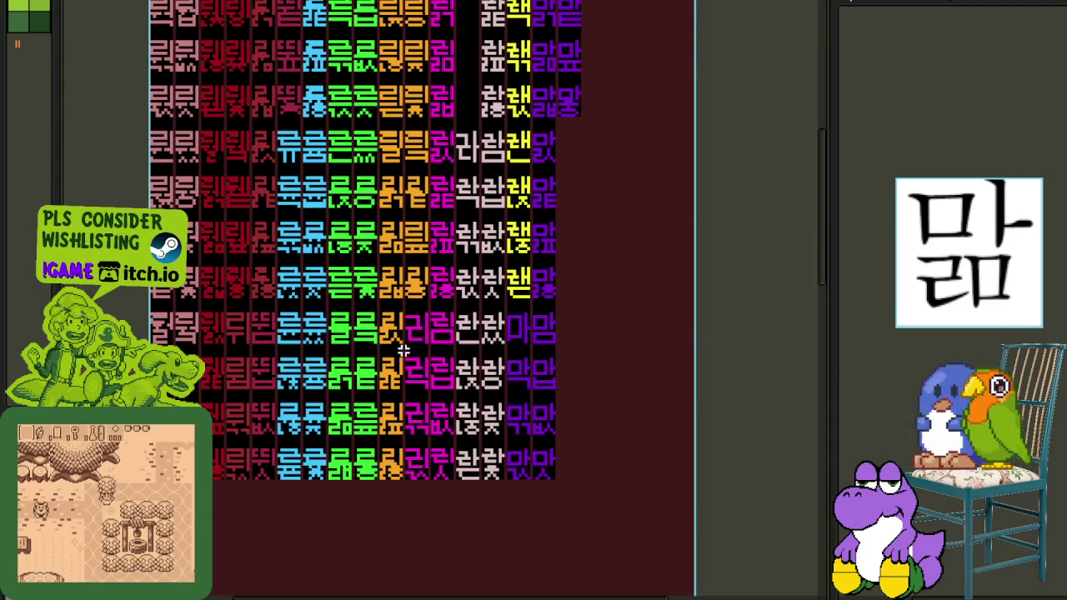
pyautogui.scroll(1, 447, 508)
pyautogui.scroll(2, 447, 508)
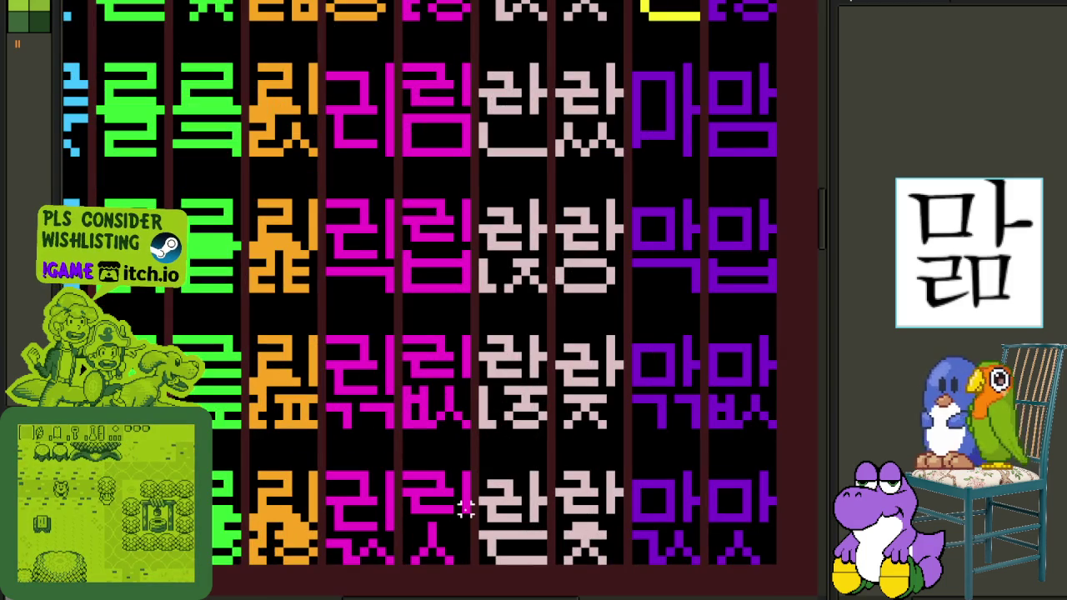
pyautogui.moveTo(469, 512); pyautogui.dragTo(404, 474)
pyautogui.scroll(-3, 403, 474)
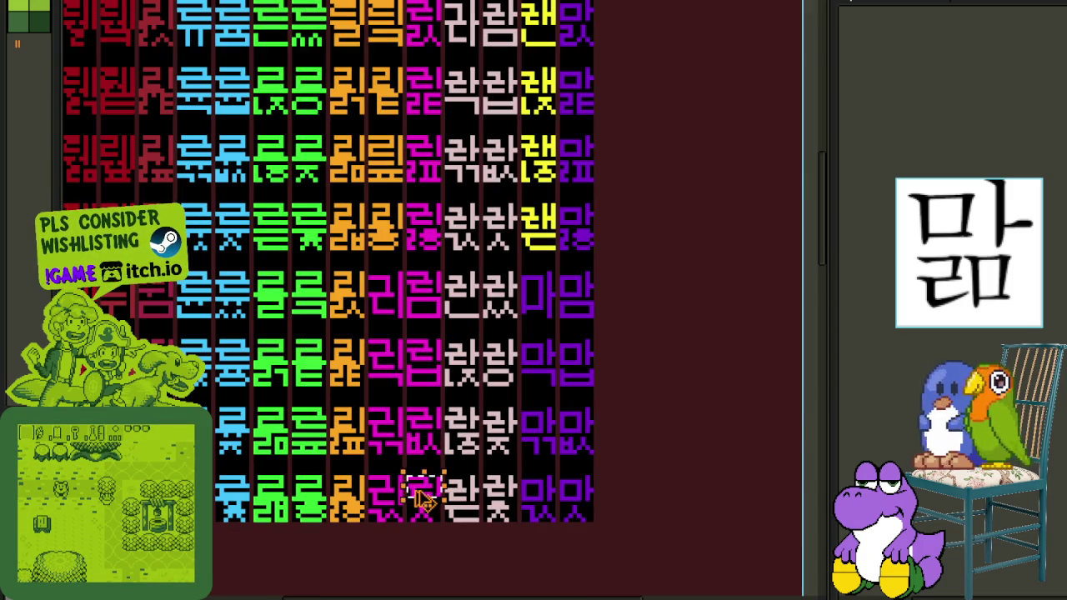
pyautogui.moveTo(442, 346); pyautogui.dragTo(480, 346)
pyautogui.scroll(2, 453, 245)
pyautogui.moveTo(452, 245); pyautogui.dragTo(461, 287)
pyautogui.click(690, 274)
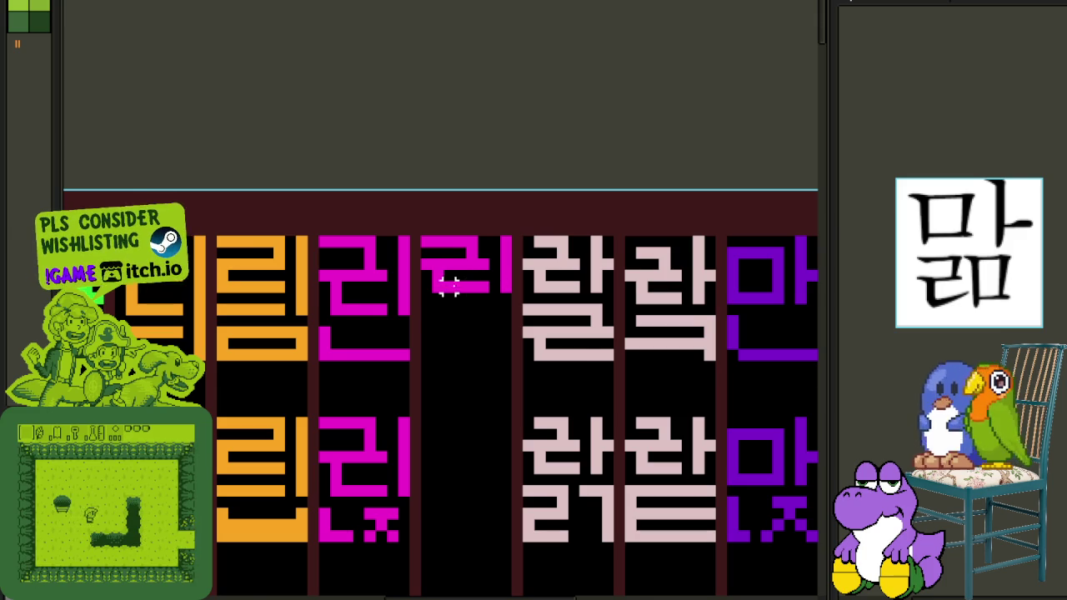
# Pencil a ㅅ under the 리, duplicate it beside itself to form ㅆ, and save.
pyautogui.scroll(2, 450, 286)
pyautogui.click(396, 420)
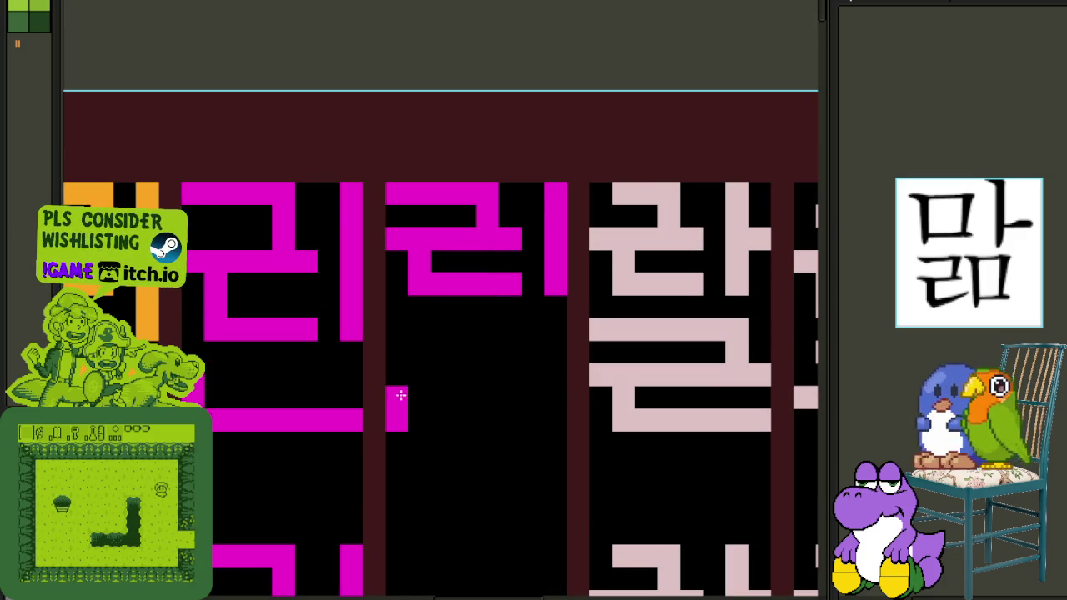
pyautogui.moveTo(419, 352)
pyautogui.mouseDown()
pyautogui.moveTo(438, 345)
pyautogui.moveTo(427, 329)
pyautogui.moveTo(444, 412)
pyautogui.moveTo(423, 352)
pyautogui.moveTo(400, 372)
pyautogui.moveTo(434, 375)
pyautogui.moveTo(421, 329)
pyautogui.mouseUp()
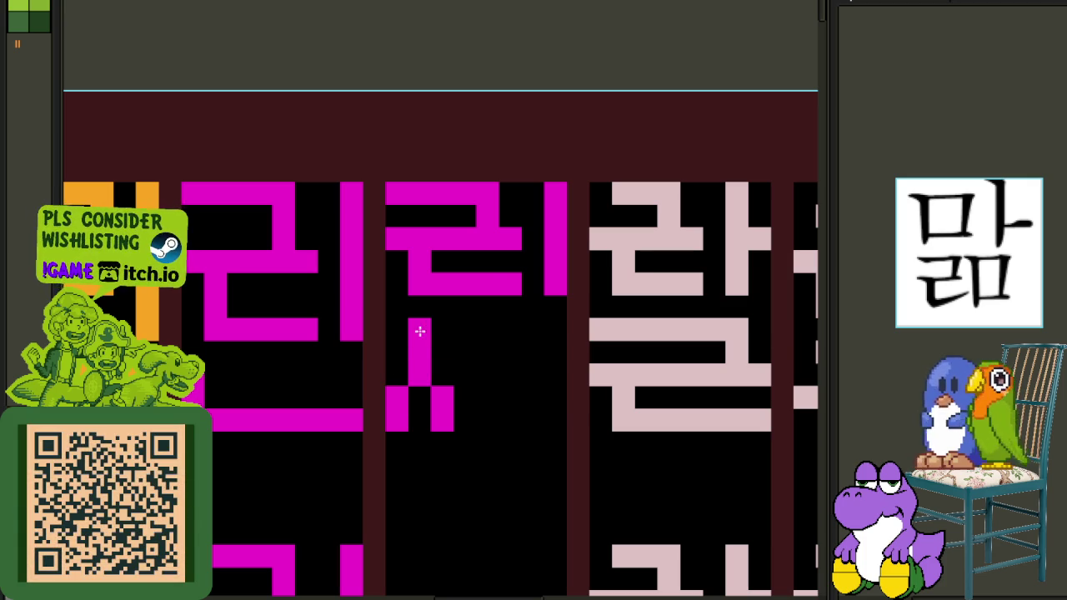
pyautogui.scroll(-2, 420, 329)
pyautogui.scroll(2, 433, 296)
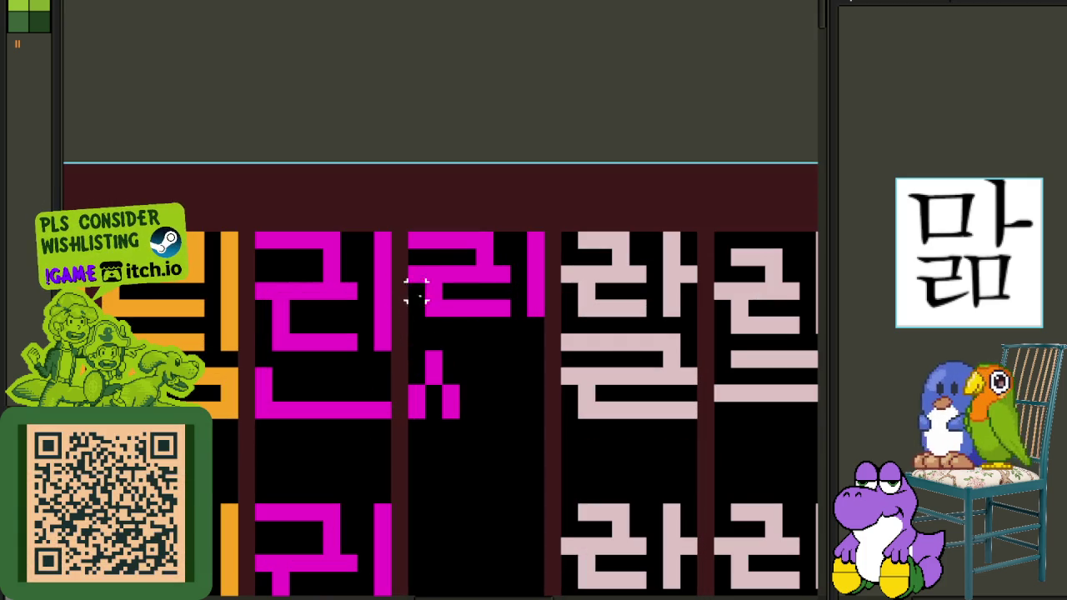
pyautogui.moveTo(407, 420); pyautogui.dragTo(460, 350)
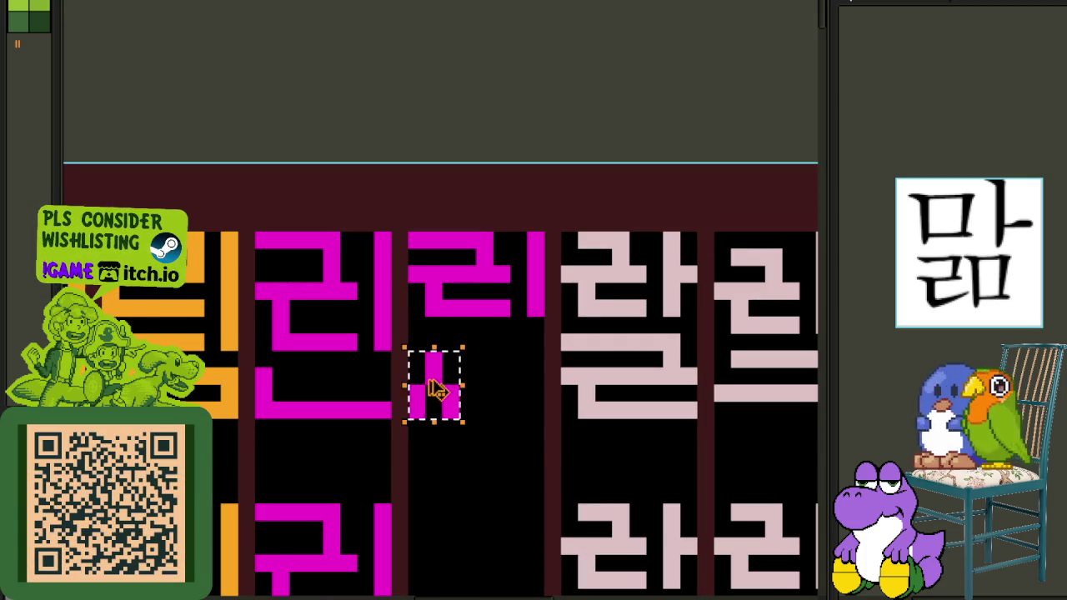
pyautogui.moveTo(433, 384); pyautogui.dragTo(497, 383)
pyautogui.click(534, 273)
pyautogui.hotkey('ctrl', 's')
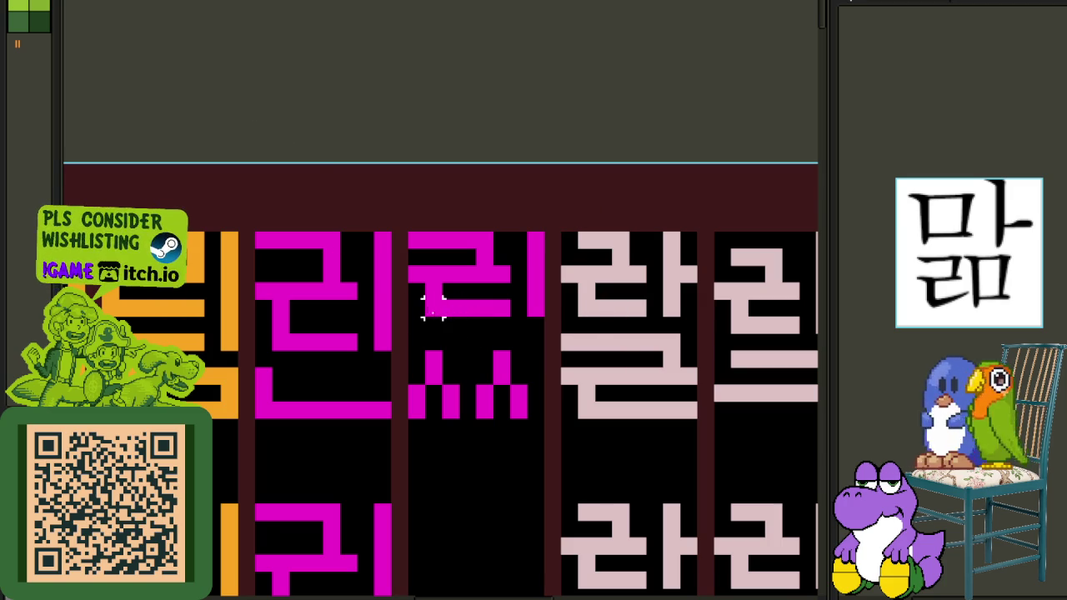
# Lower the new magenta 리 glyph by one pixel row and save again.
pyautogui.moveTo(408, 275); pyautogui.dragTo(544, 323)
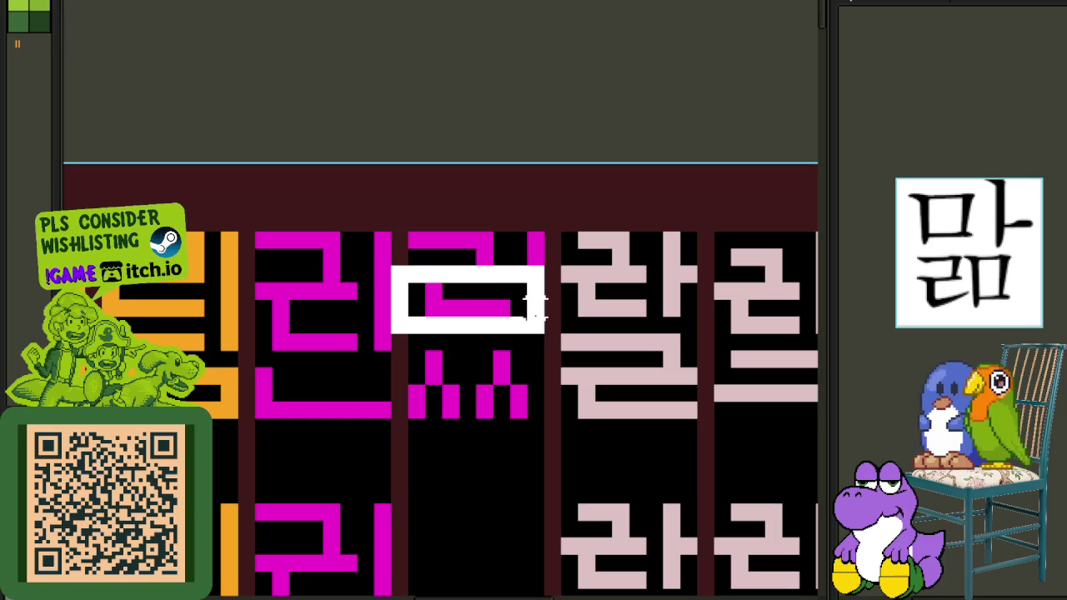
pyautogui.moveTo(429, 329)
pyautogui.mouseDown()
pyautogui.moveTo(429, 346)
pyautogui.moveTo(569, 342)
pyautogui.mouseUp()
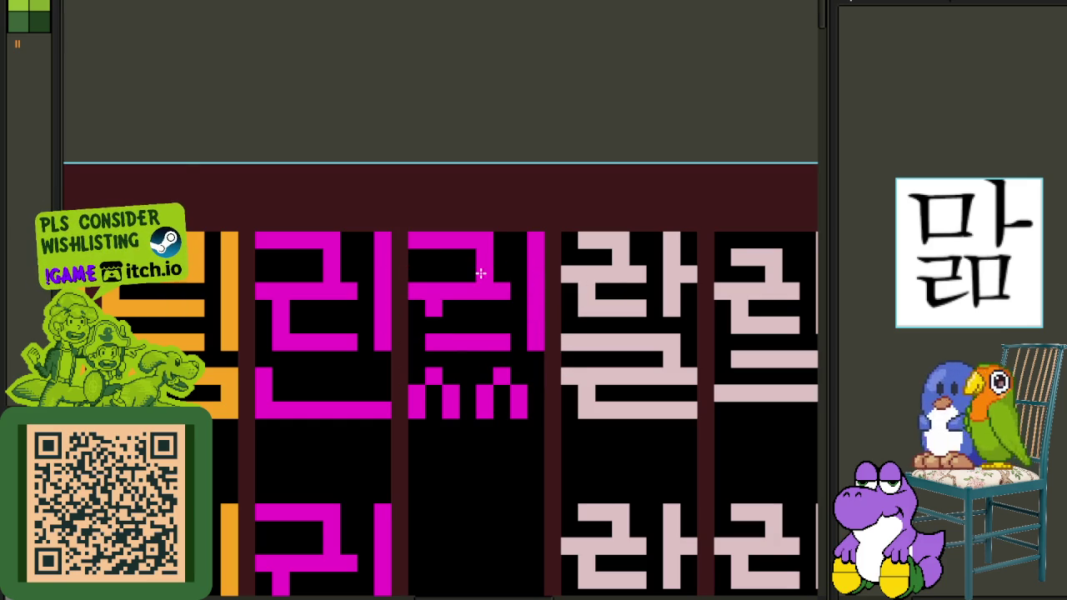
pyautogui.scroll(-2, 433, 320)
pyautogui.hotkey('ctrl', 's')
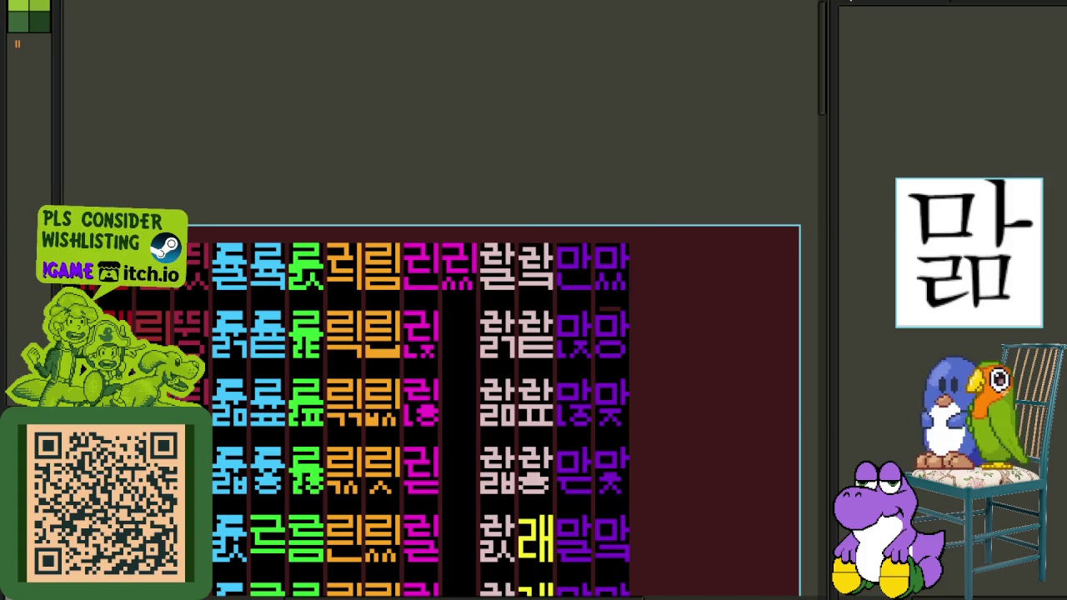
# Copy and paste the magenta 리 glyph into the next empty cell of the column.
pyautogui.scroll(2, 458, 262)
pyautogui.scroll(-1, 458, 262)
pyautogui.moveTo(421, 289)
pyautogui.mouseDown()
pyautogui.moveTo(422, 321)
pyautogui.moveTo(436, 269)
pyautogui.mouseUp()
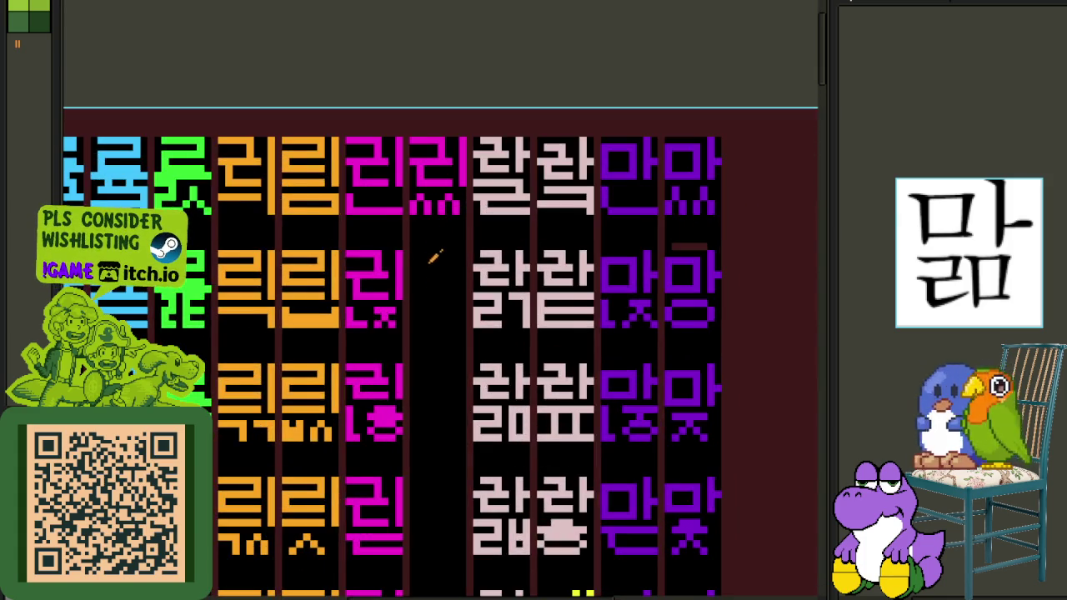
pyautogui.scroll(1, 429, 250)
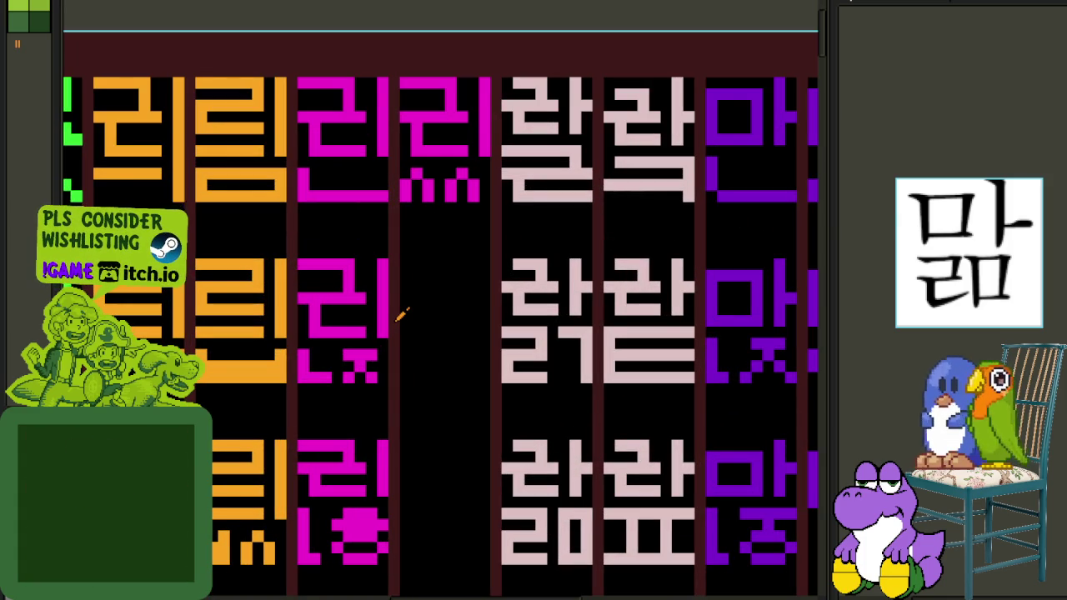
pyautogui.scroll(-1, 365, 484)
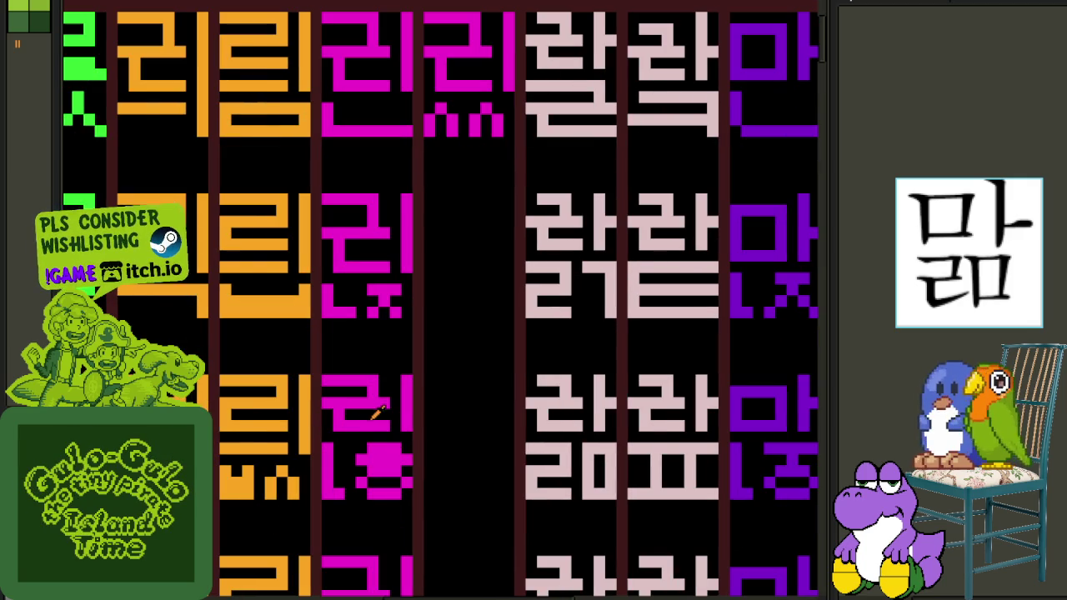
pyautogui.moveTo(406, 425); pyautogui.dragTo(321, 376)
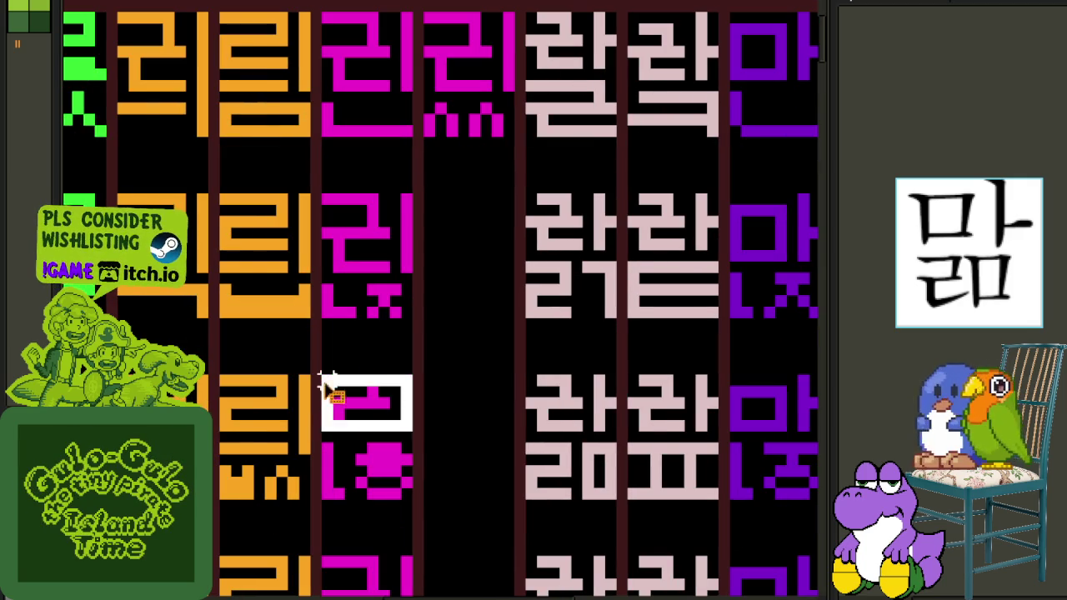
pyautogui.hotkey('ctrl', 'c')
pyautogui.hotkey('ctrl', 'v')
pyautogui.moveTo(435, 274); pyautogui.dragTo(453, 235)
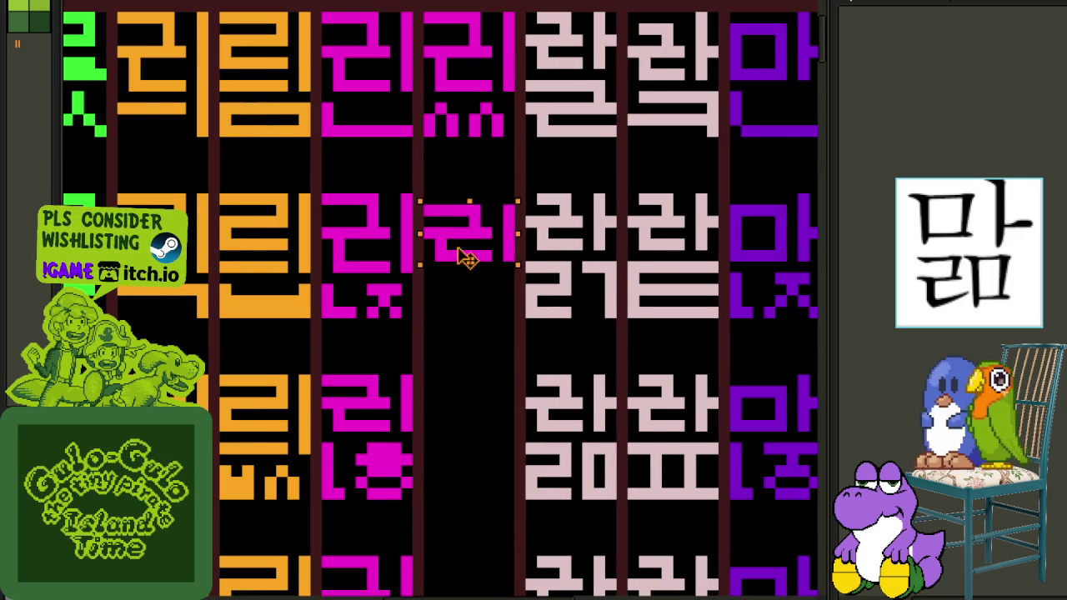
pyautogui.press('Return')
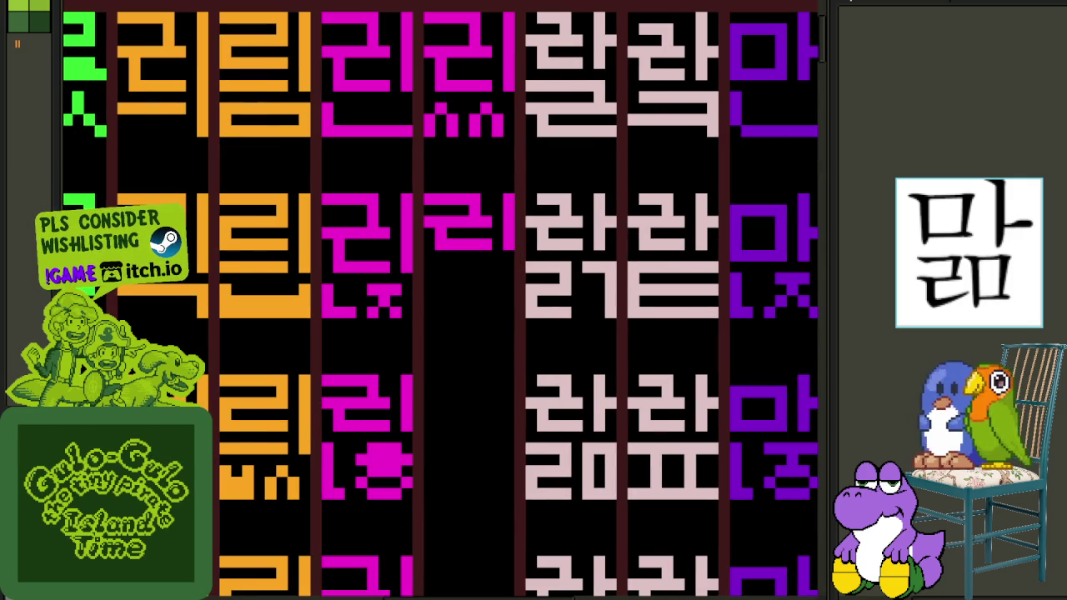
# Draw a magenta ㅇ ring under the pasted 리 to make 링, and save.
pyautogui.scroll(2, 498, 312)
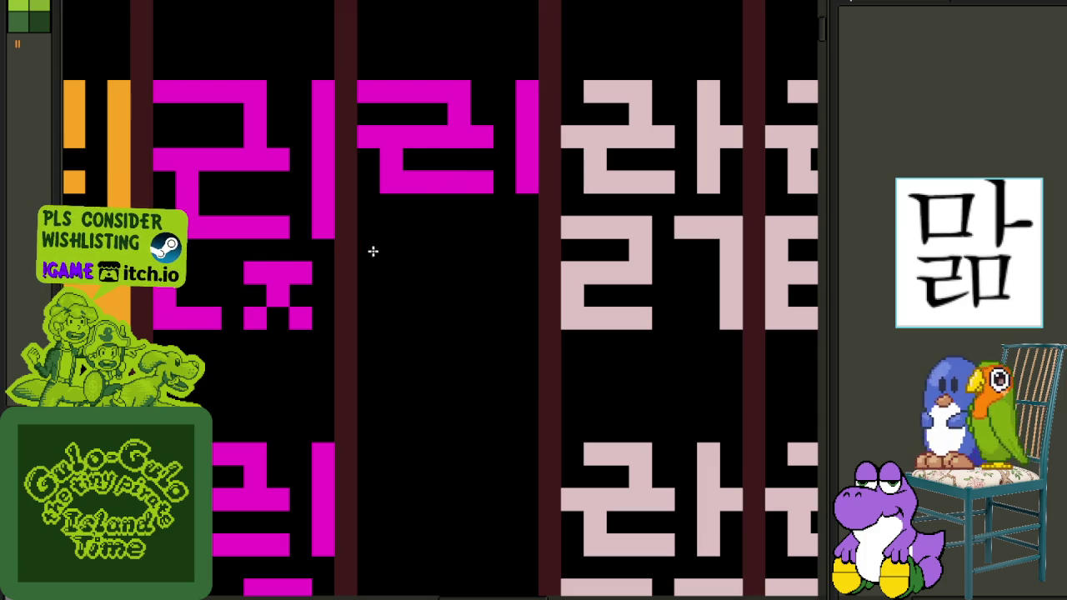
pyautogui.click(457, 191)
pyautogui.click(459, 185)
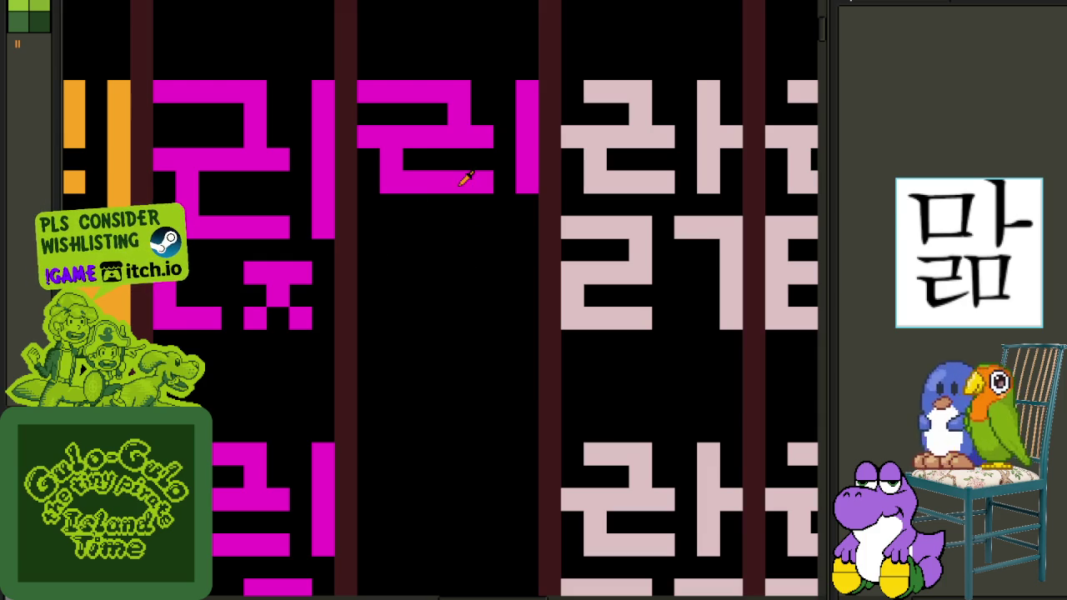
pyautogui.moveTo(368, 246); pyautogui.dragTo(521, 321)
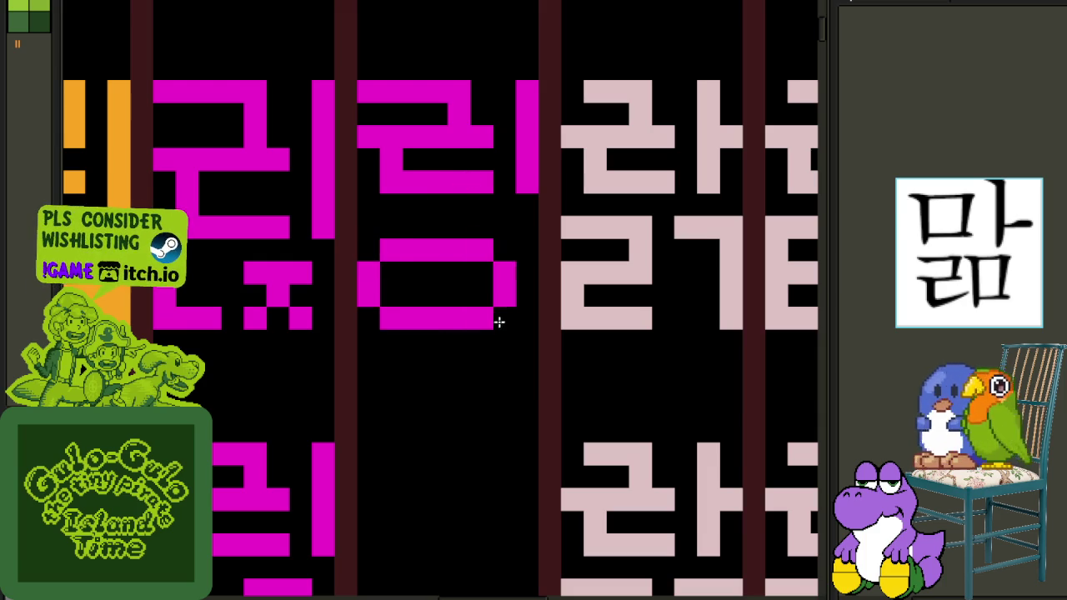
pyautogui.click(453, 227)
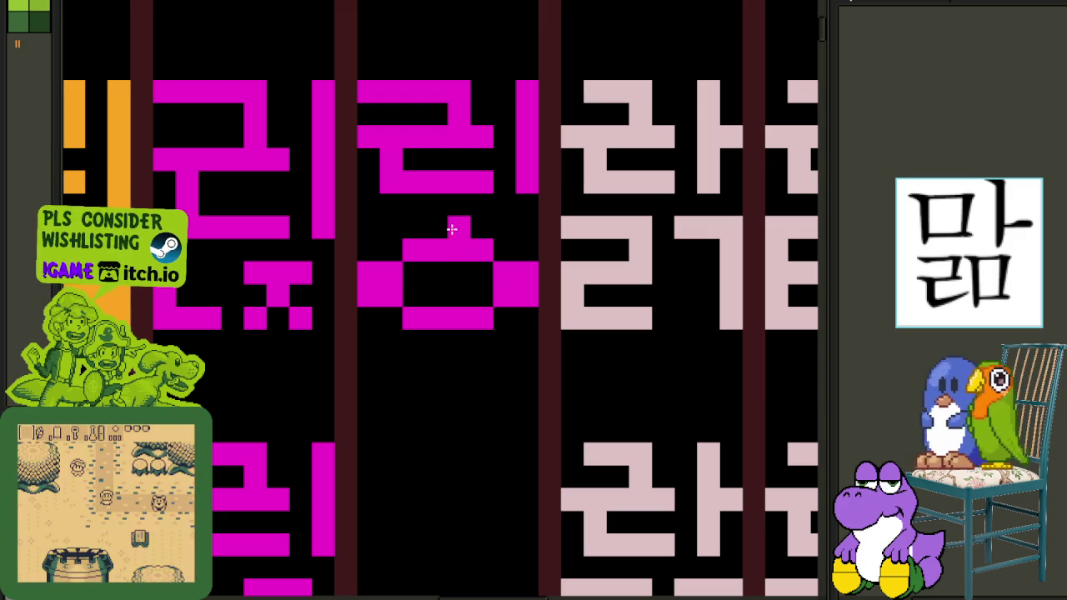
pyautogui.moveTo(497, 285)
pyautogui.mouseDown()
pyautogui.moveTo(500, 309)
pyautogui.moveTo(507, 252)
pyautogui.moveTo(514, 317)
pyautogui.moveTo(405, 286)
pyautogui.moveTo(386, 309)
pyautogui.mouseUp()
pyautogui.scroll(-3, 386, 245)
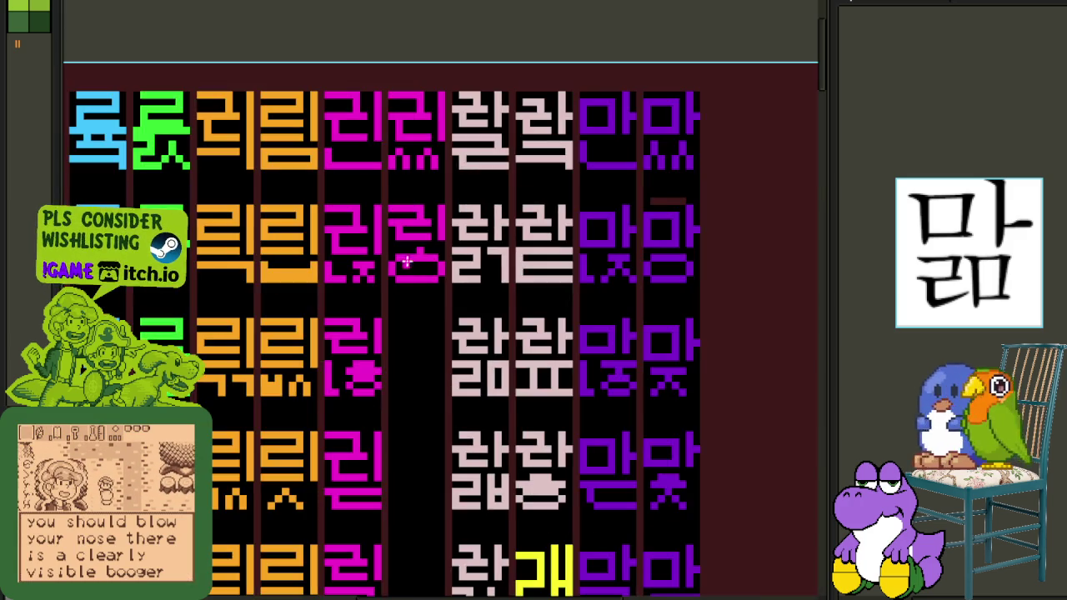
pyautogui.scroll(2, 413, 247)
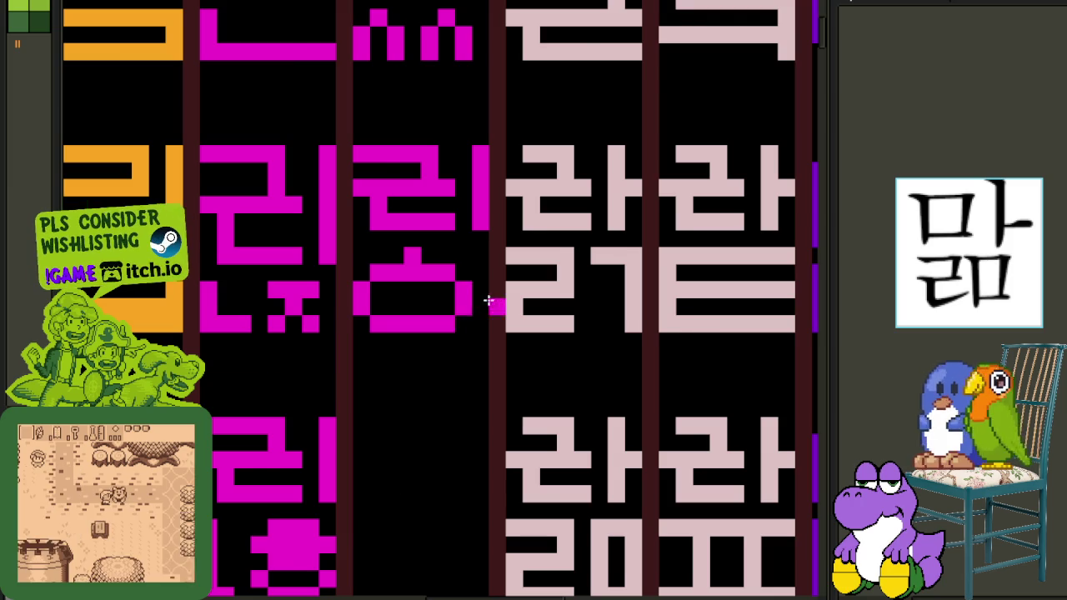
pyautogui.scroll(-3, 476, 305)
pyautogui.hotkey('ctrl', 's')
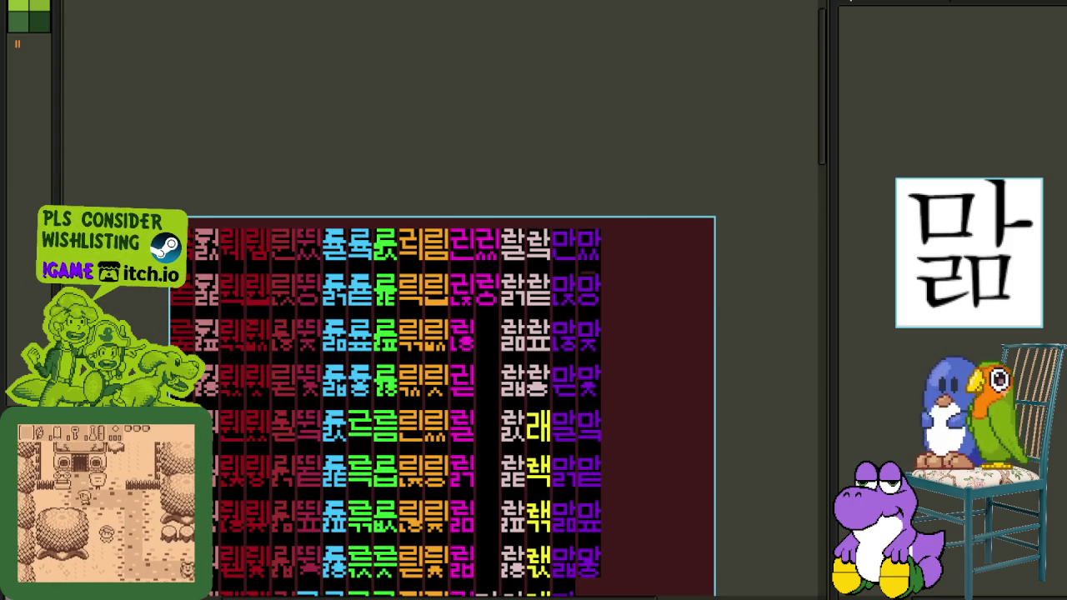
# Copy the magenta 린 glyph into the empty cell below it.
pyautogui.scroll(2, 492, 283)
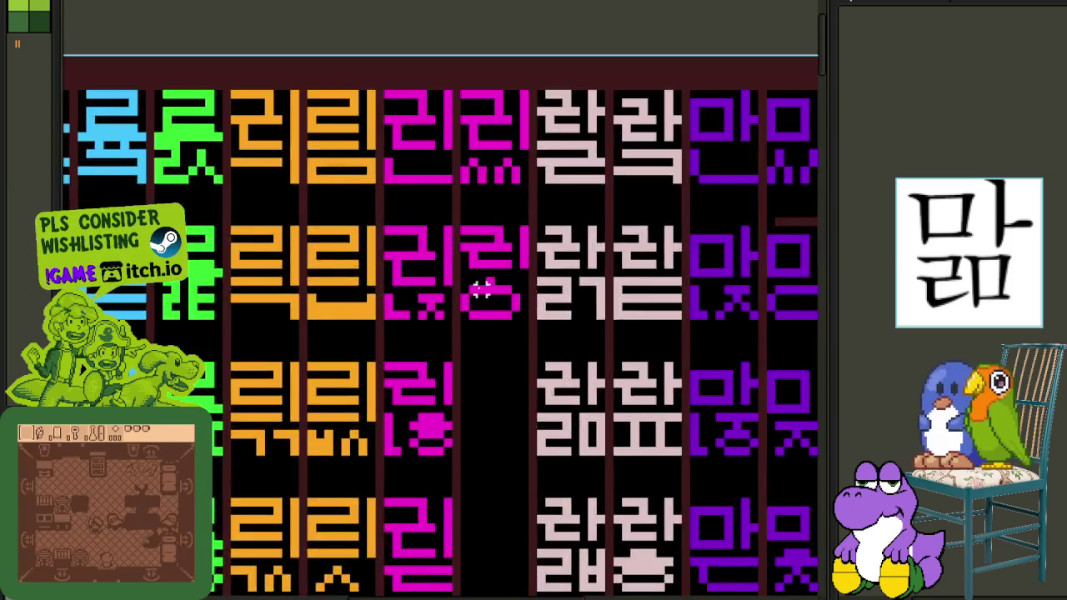
pyautogui.scroll(2, 470, 265)
pyautogui.moveTo(572, 185)
pyautogui.mouseDown()
pyautogui.moveTo(550, 487)
pyautogui.moveTo(566, 477)
pyautogui.mouseUp()
pyautogui.scroll(-3, 575, 375)
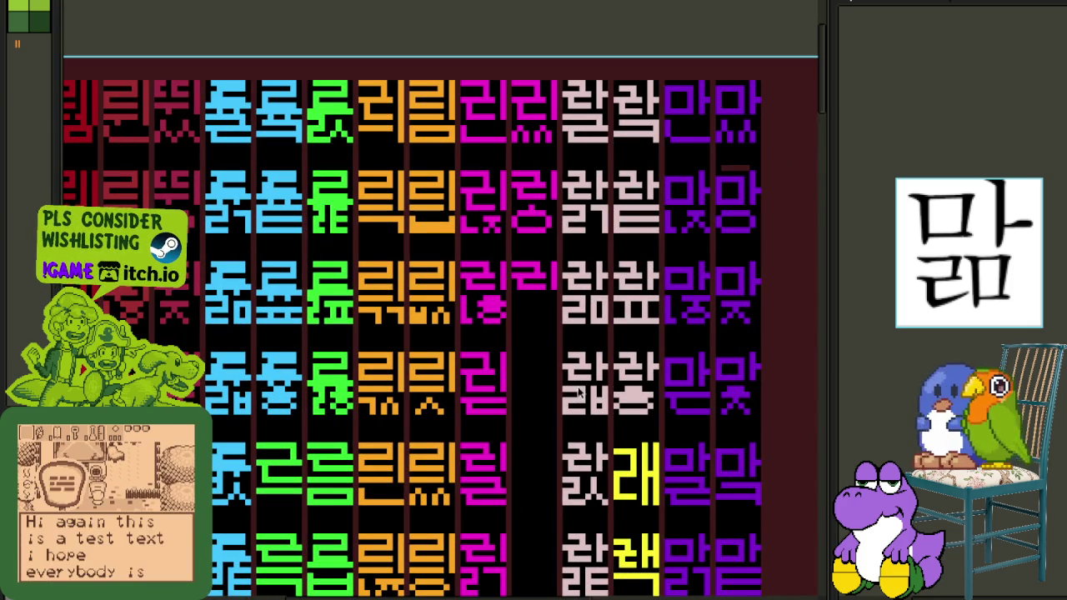
pyautogui.scroll(2, 433, 286)
pyautogui.scroll(3, 440, 270)
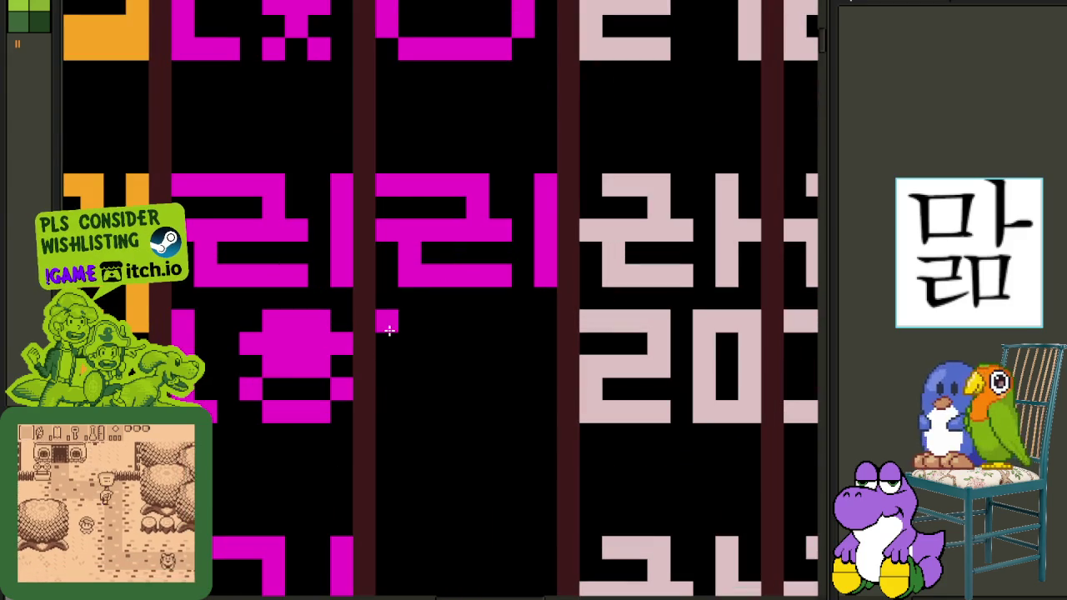
# Paint a top bar and ㅅ strokes for a ㅊ final, trim the bar ends, and save.
pyautogui.moveTo(390, 330); pyautogui.dragTo(542, 322)
pyautogui.click(455, 343)
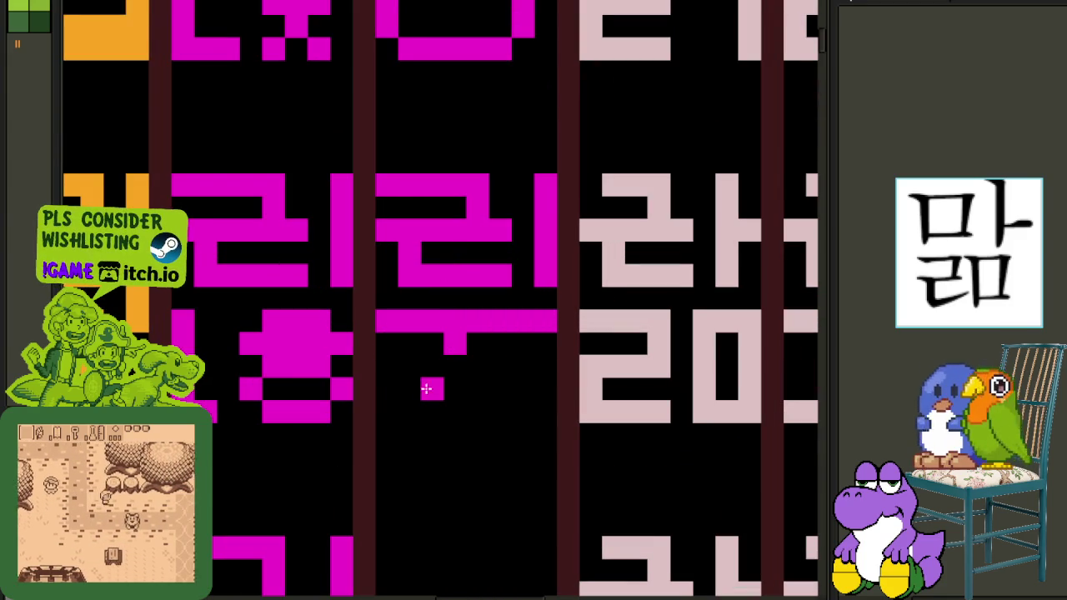
pyautogui.click(433, 367)
pyautogui.click(409, 389)
pyautogui.click(476, 366)
pyautogui.click(499, 387)
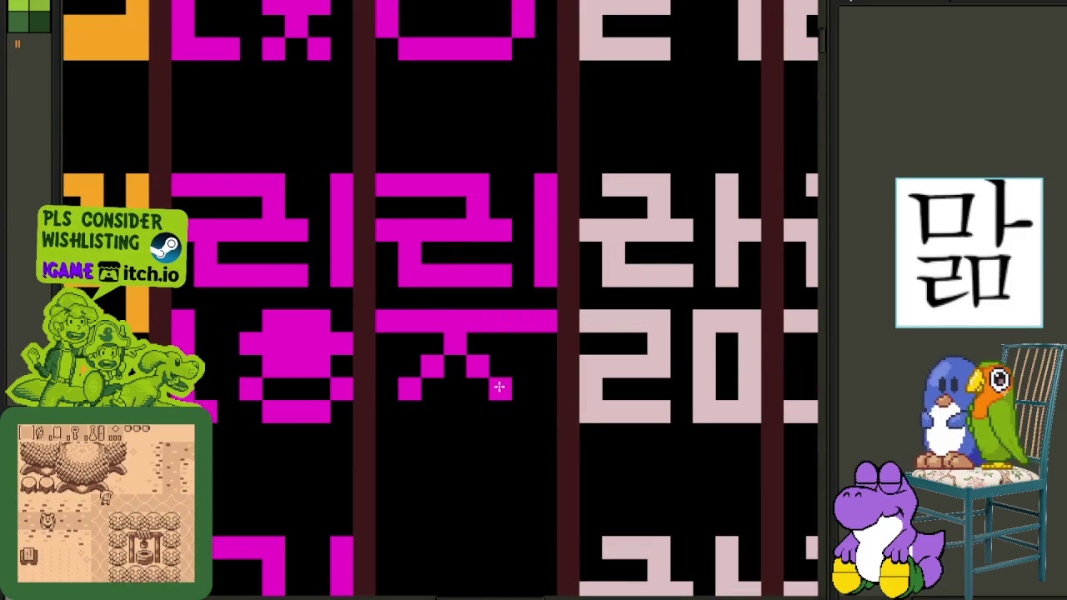
pyautogui.moveTo(545, 325); pyautogui.dragTo(523, 321)
pyautogui.click(381, 321)
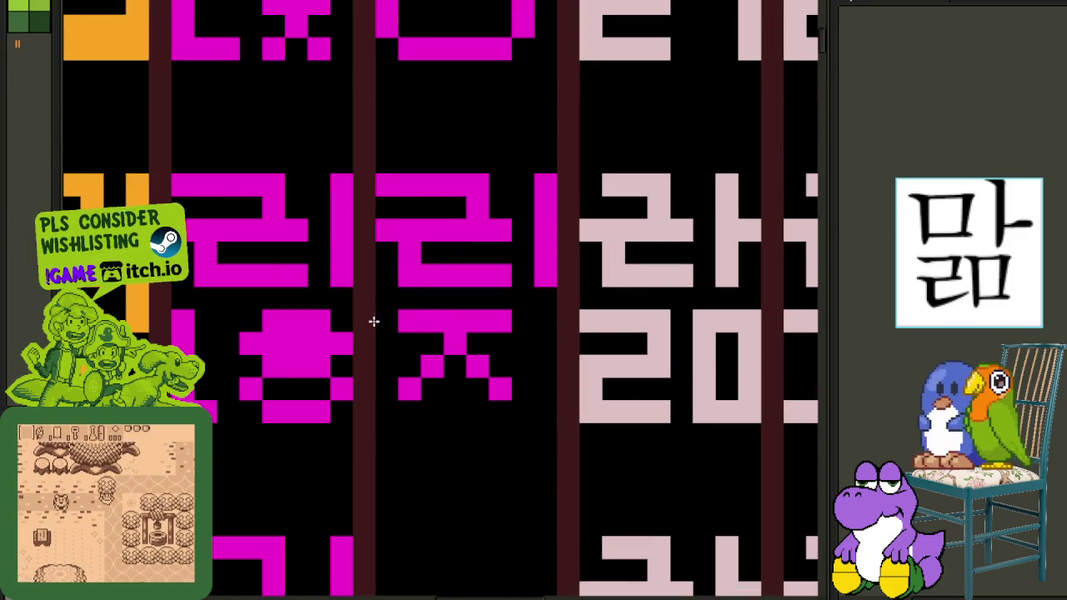
pyautogui.scroll(-2, 376, 321)
pyautogui.scroll(-2, 549, 364)
pyautogui.scroll(1, 549, 364)
pyautogui.hotkey('ctrl', 's')
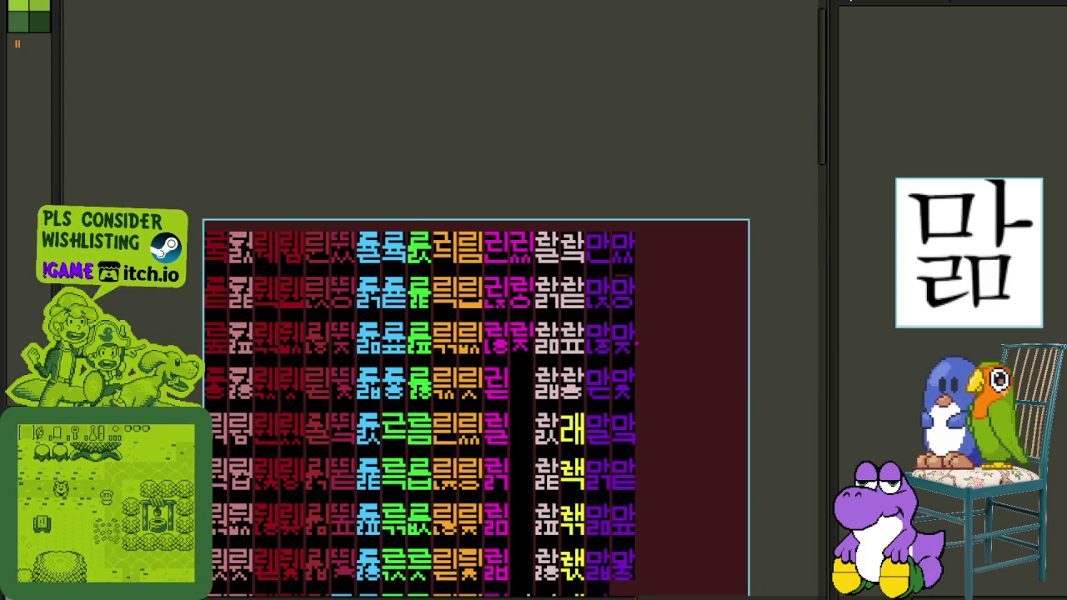
# Move the block of magenta glyphs down in the column and save the sheet.
pyautogui.scroll(1, 500, 337)
pyautogui.scroll(2, 429, 305)
pyautogui.scroll(1, 430, 306)
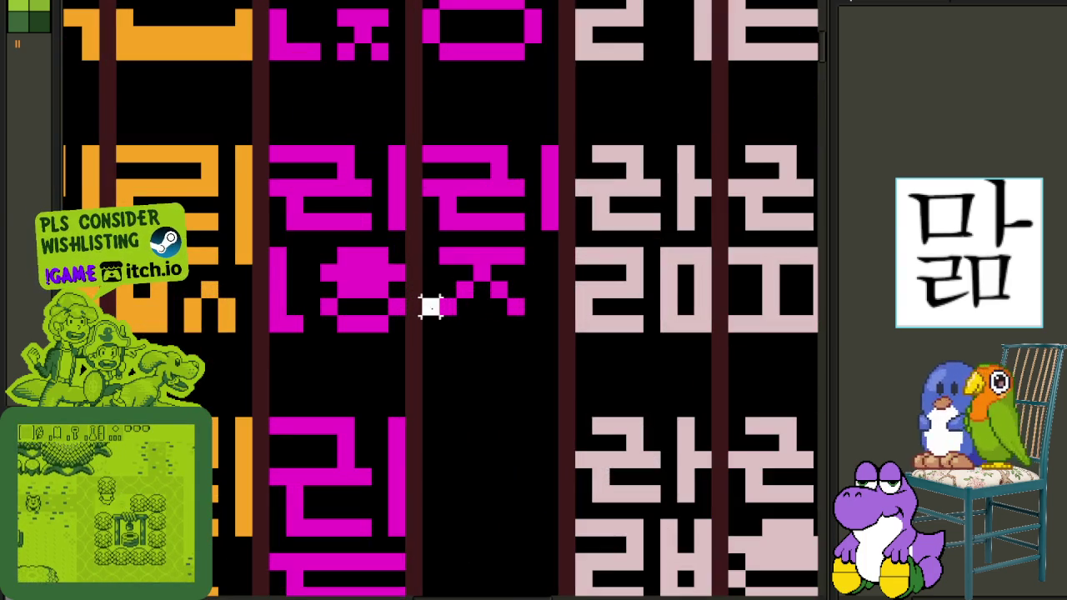
pyautogui.moveTo(430, 307); pyautogui.dragTo(552, 148)
pyautogui.moveTo(492, 239)
pyautogui.mouseDown()
pyautogui.moveTo(470, 450)
pyautogui.moveTo(500, 535)
pyautogui.moveTo(488, 519)
pyautogui.mouseUp()
pyautogui.moveTo(647, 483); pyautogui.dragTo(575, 310)
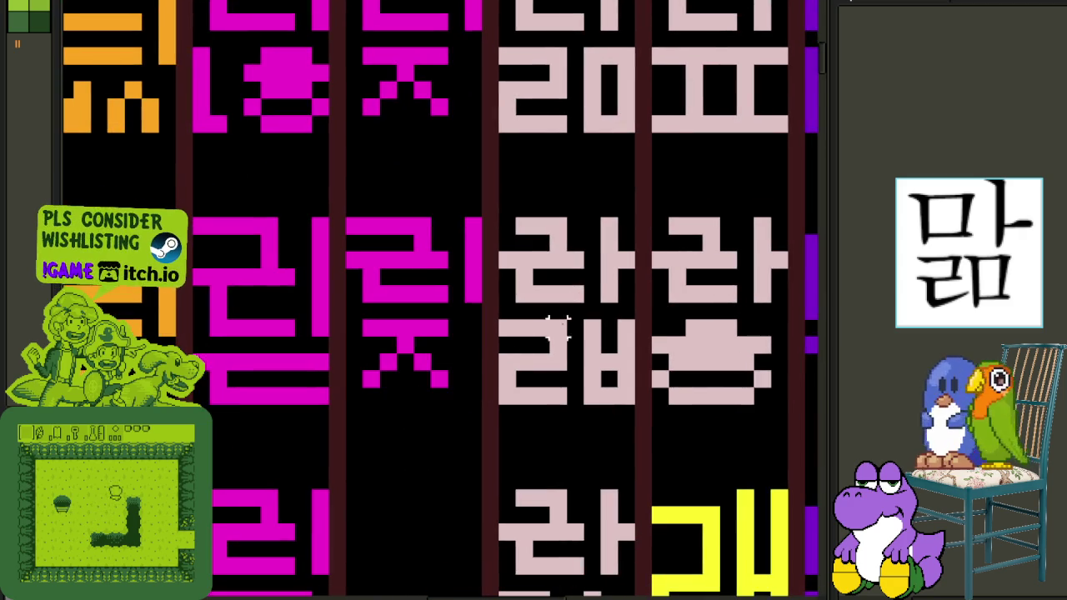
pyautogui.moveTo(361, 321)
pyautogui.mouseDown()
pyautogui.moveTo(440, 324)
pyautogui.moveTo(429, 327)
pyautogui.mouseUp()
pyautogui.press('b')
pyautogui.scroll(-3, 417, 325)
pyautogui.hotkey('ctrl', 's')
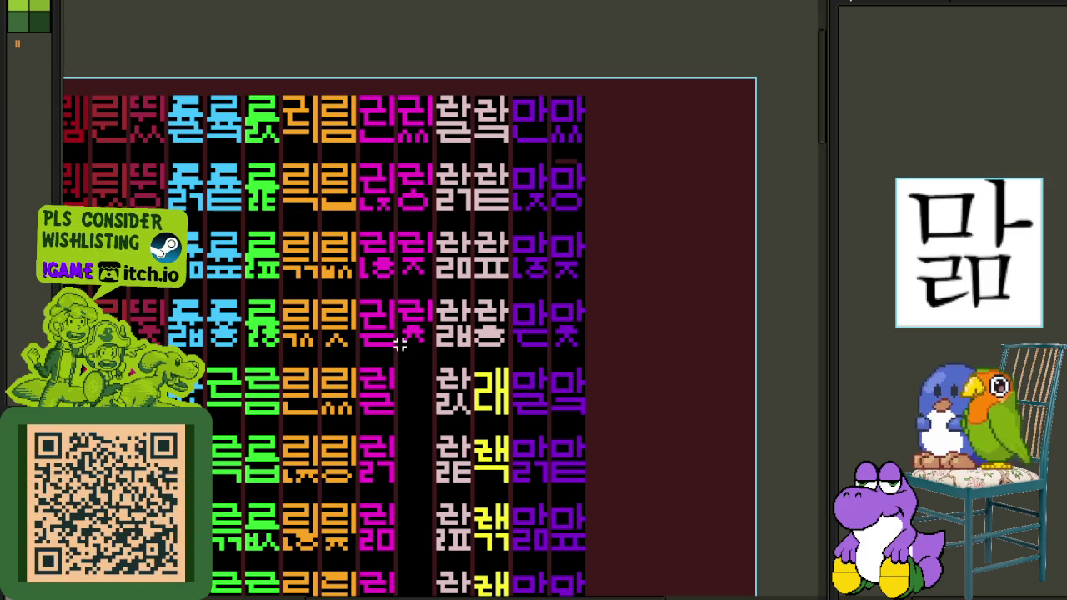
# Zoom in, select the ㄹ glyph, and bring the empty magenta cell beside 릴 into view.
pyautogui.scroll(1, 378, 404)
pyautogui.scroll(1, 448, 427)
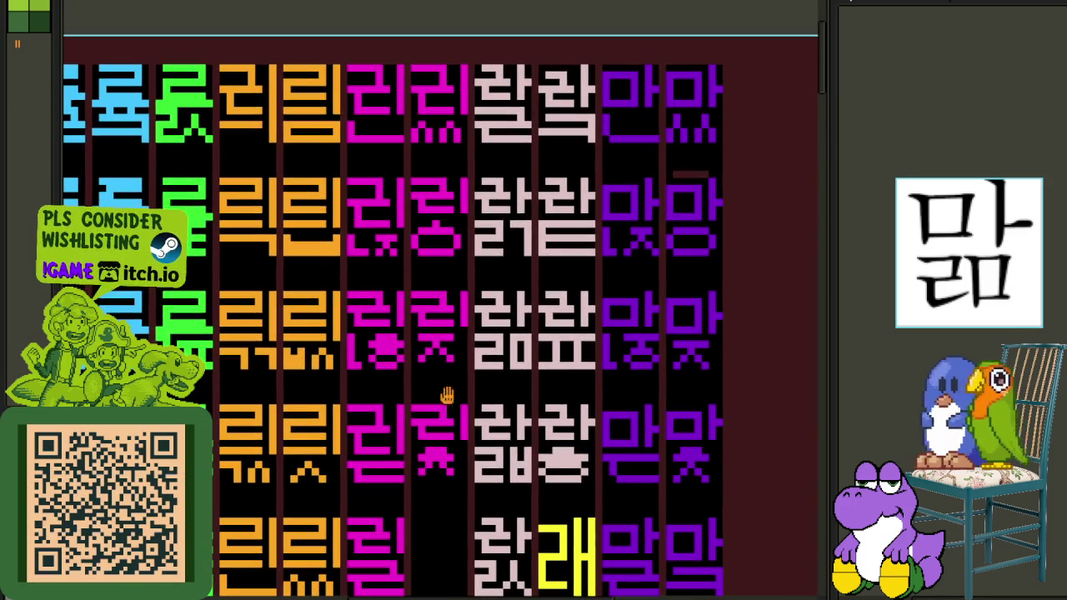
pyautogui.scroll(1, 383, 121)
pyautogui.scroll(1, 450, 108)
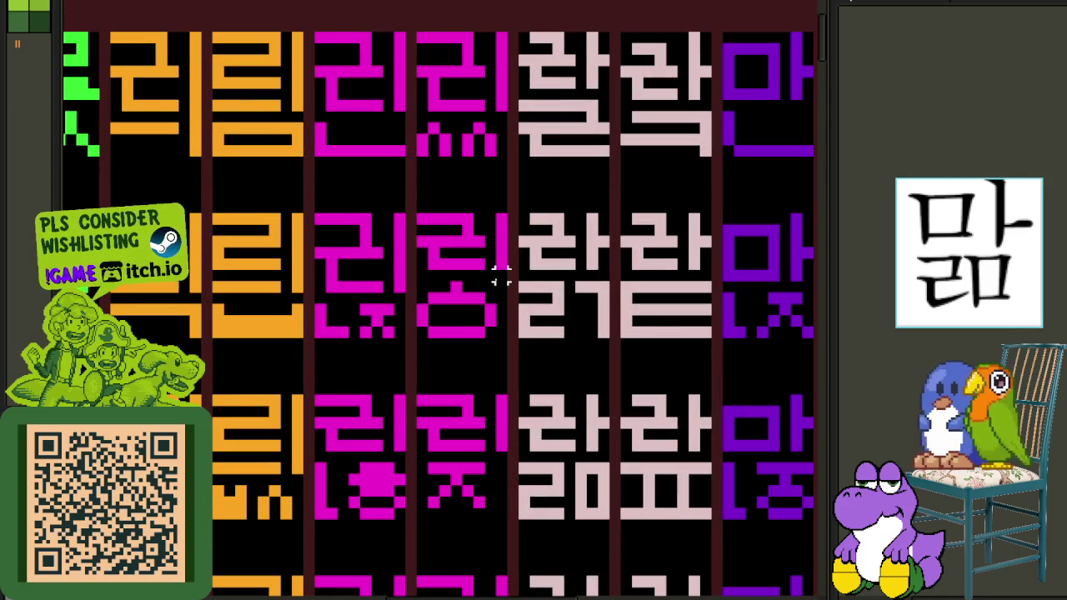
pyautogui.moveTo(499, 271)
pyautogui.mouseDown()
pyautogui.moveTo(411, 210)
pyautogui.moveTo(447, 543)
pyautogui.mouseUp()
pyautogui.scroll(-1, 437, 246)
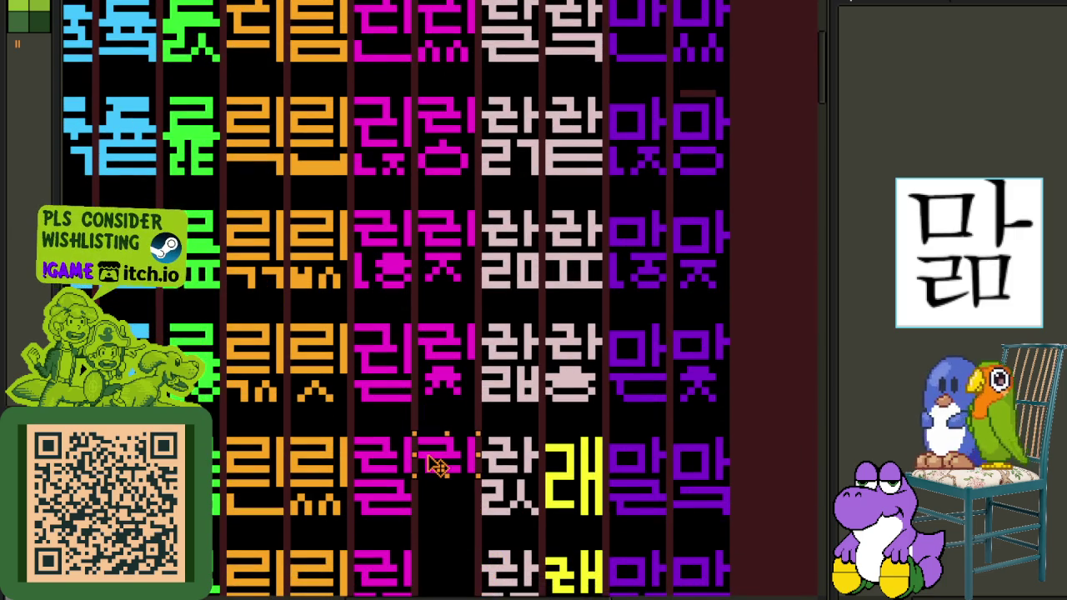
pyautogui.scroll(3, 444, 354)
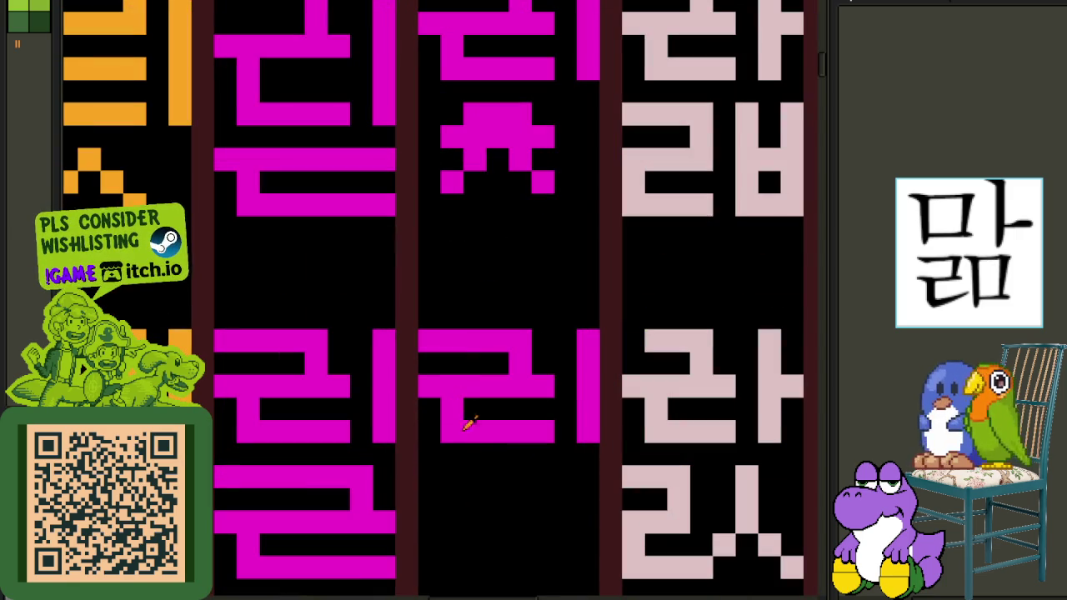
pyautogui.moveTo(479, 430); pyautogui.dragTo(429, 338)
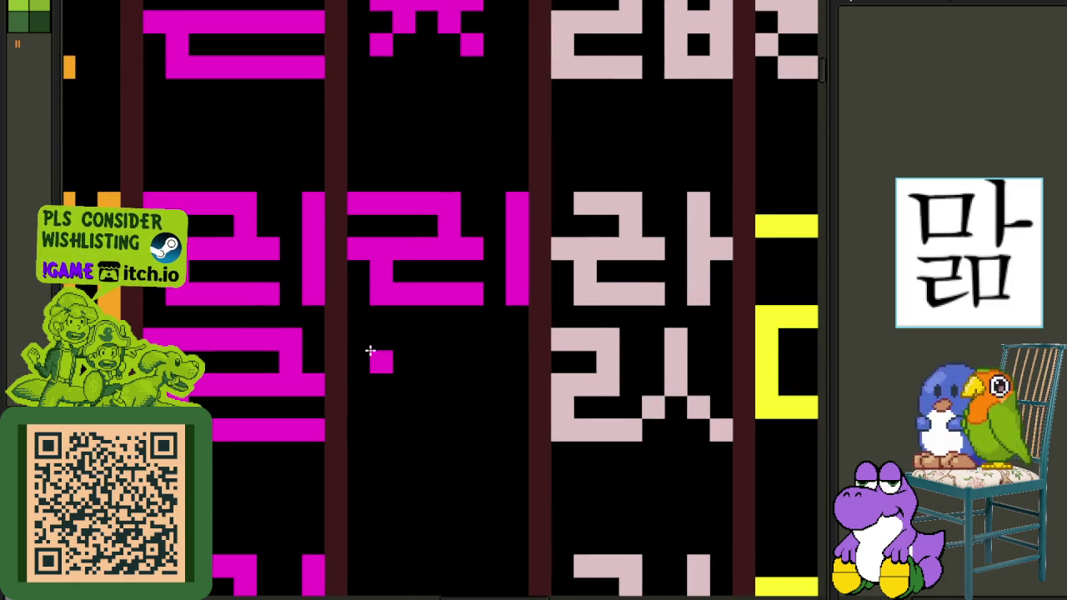
# Draw the ㄱ-shaped final under the new 리 glyph, then select a vertical strip of it.
pyautogui.moveTo(365, 347)
pyautogui.mouseDown()
pyautogui.moveTo(492, 352)
pyautogui.moveTo(512, 341)
pyautogui.moveTo(516, 423)
pyautogui.moveTo(418, 390)
pyautogui.mouseUp()
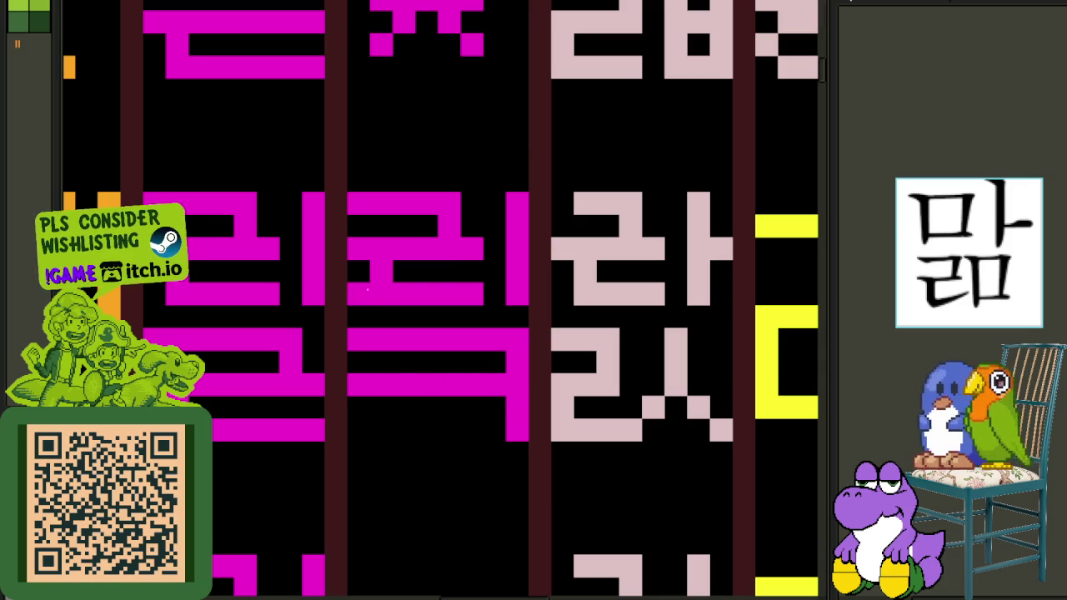
pyautogui.scroll(-3, 398, 308)
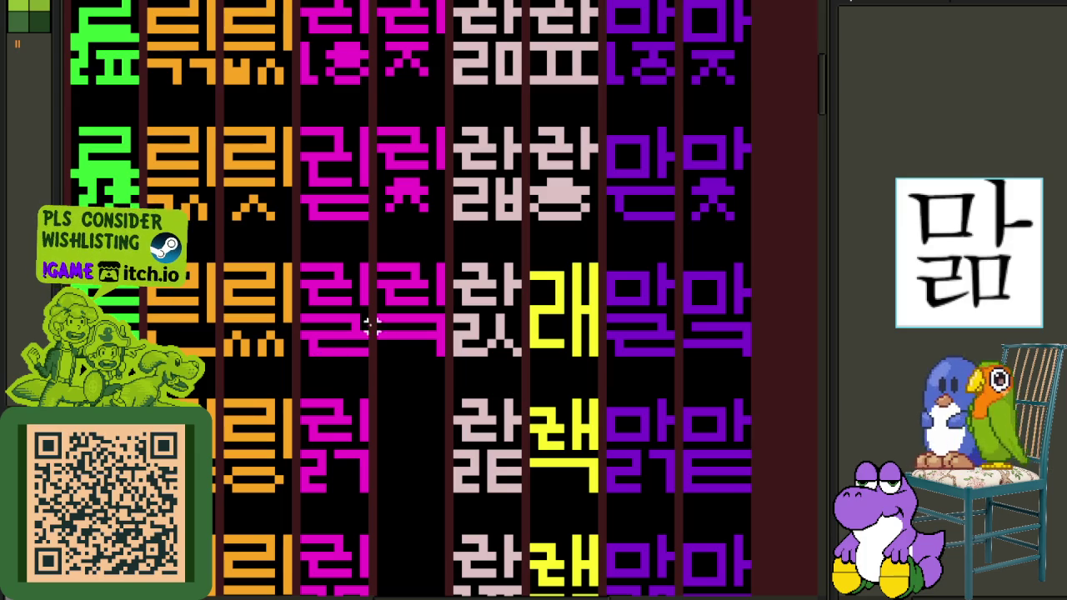
pyautogui.scroll(1, 398, 317)
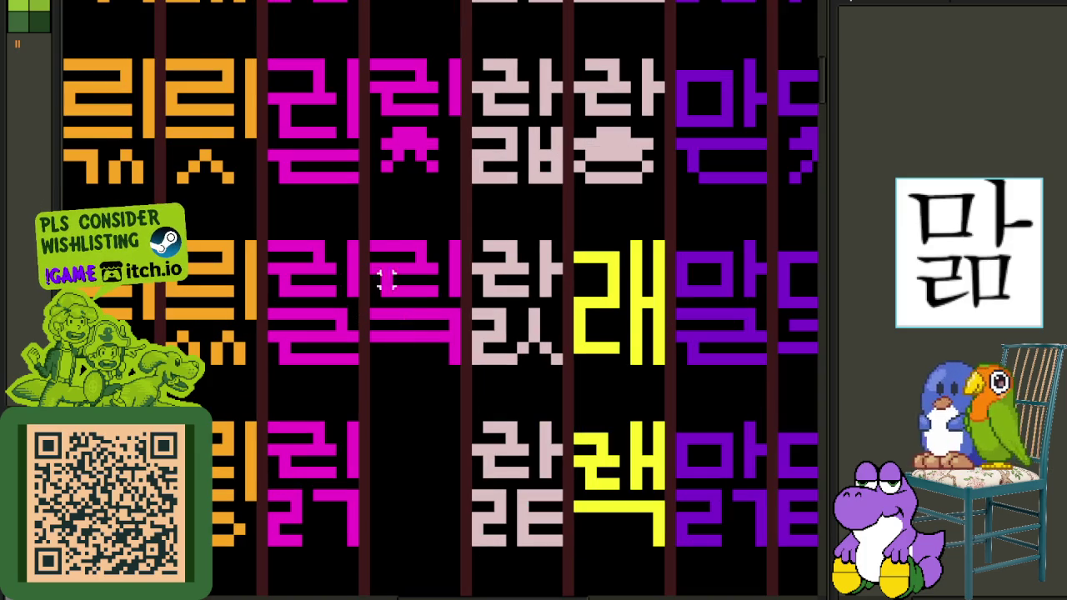
pyautogui.scroll(3, 386, 290)
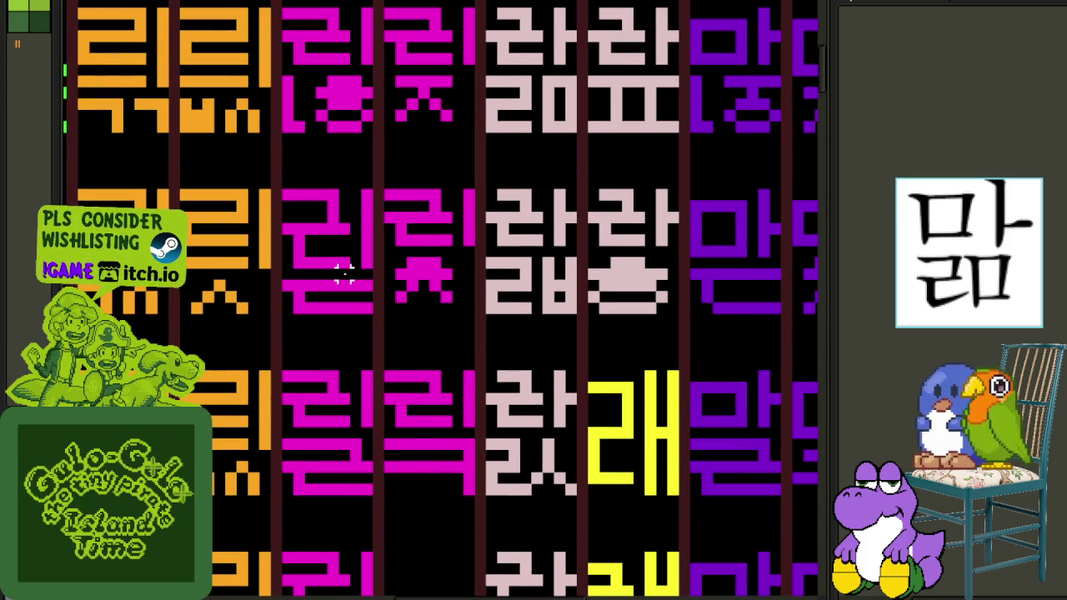
pyautogui.moveTo(344, 190); pyautogui.dragTo(345, 193)
pyautogui.scroll(-3, 445, 353)
pyautogui.scroll(2, 399, 281)
pyautogui.moveTo(398, 260); pyautogui.dragTo(398, 432)
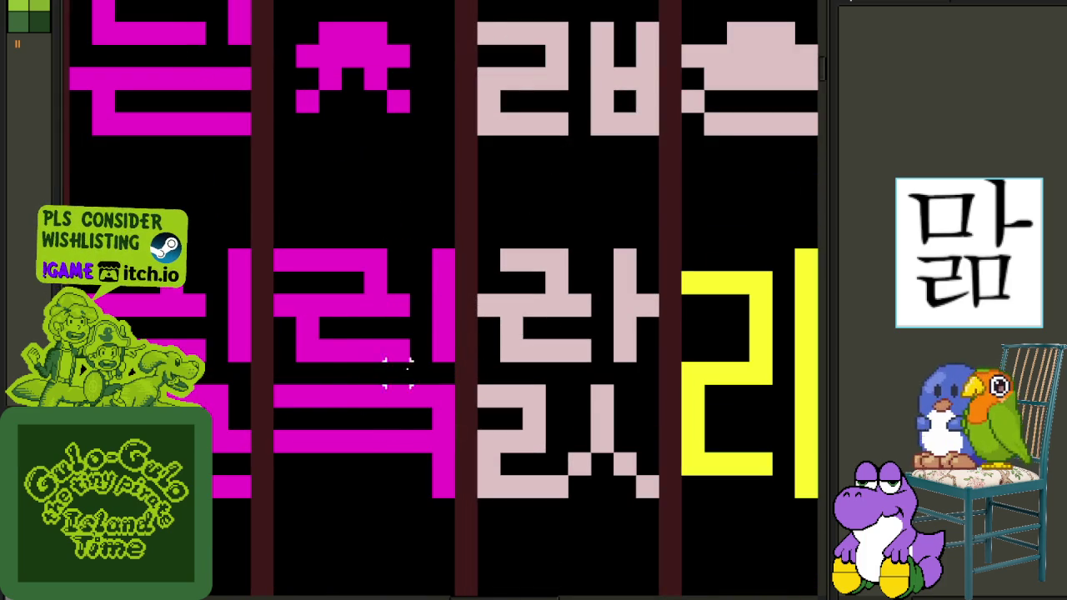
# Drag a copy of the top-left magenta glyph down-right, then undo it and clear the selection.
pyautogui.moveTo(284, 396); pyautogui.dragTo(463, 399)
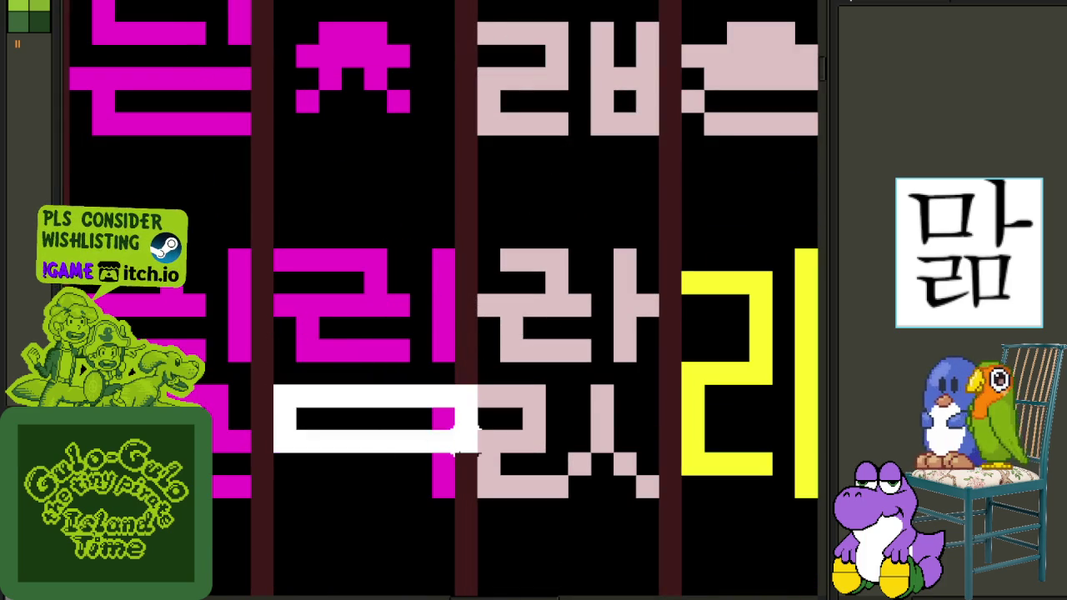
pyautogui.scroll(-1, 441, 371)
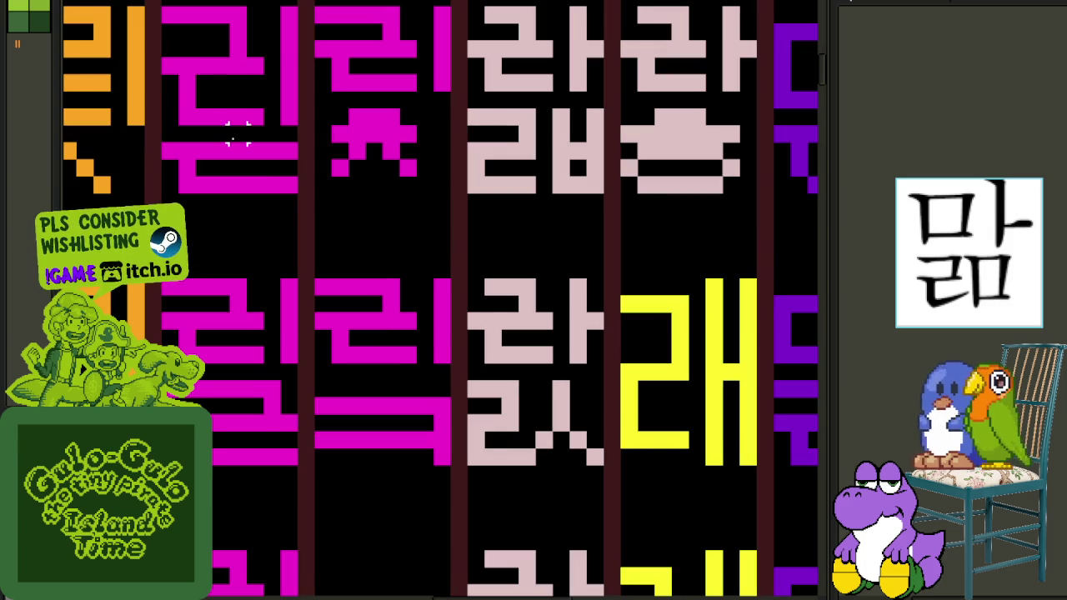
pyautogui.moveTo(169, 117); pyautogui.dragTo(305, 11)
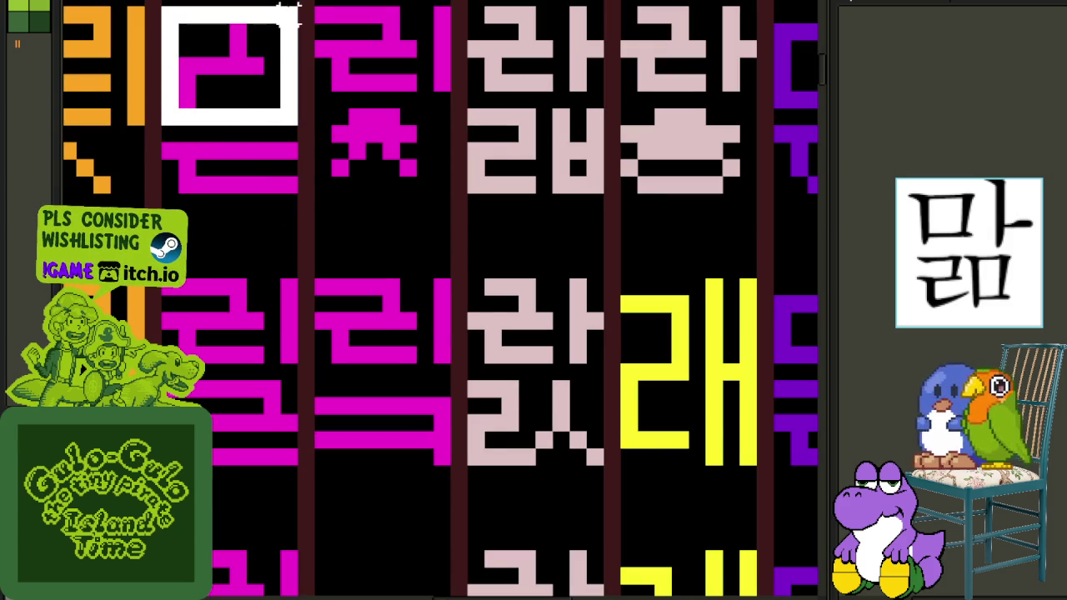
pyautogui.moveTo(295, 53)
pyautogui.mouseDown()
pyautogui.moveTo(443, 320)
pyautogui.moveTo(440, 285)
pyautogui.moveTo(409, 247)
pyautogui.moveTo(431, 233)
pyautogui.mouseUp()
pyautogui.hotkey('ctrl', 'z')
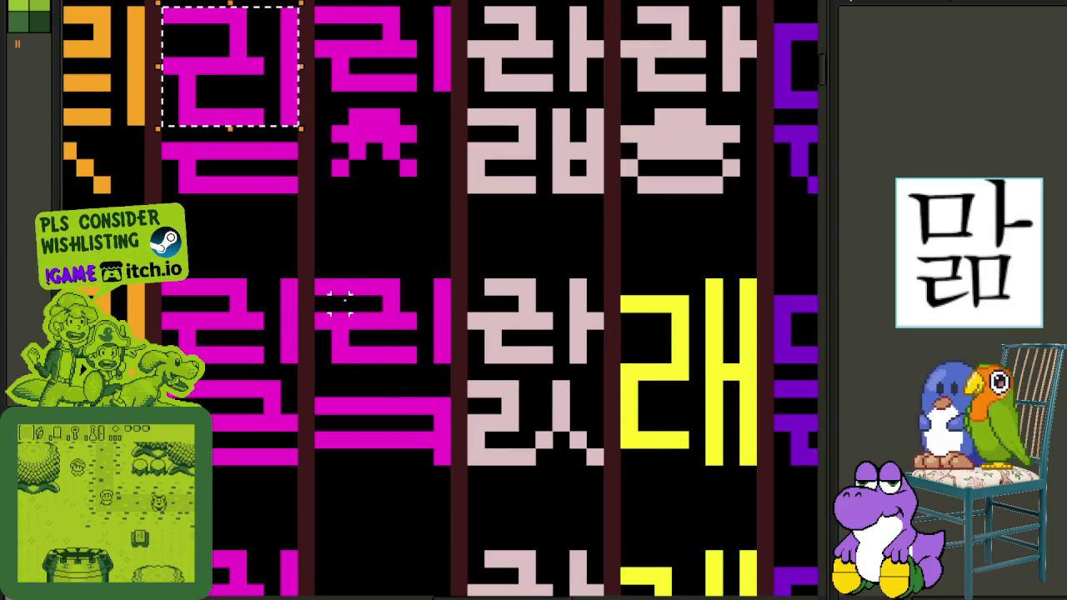
pyautogui.click(338, 321)
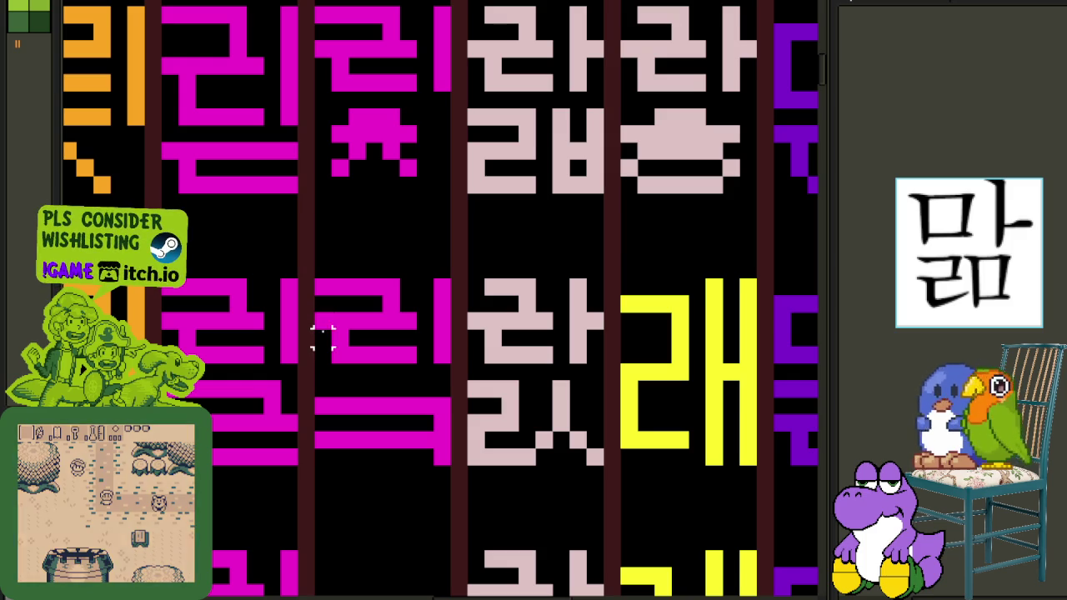
# Shift the lower magenta glyph's middle strip down a few pixels, then toggle the layers timeline.
pyautogui.moveTo(310, 326)
pyautogui.mouseDown()
pyautogui.moveTo(453, 369)
pyautogui.moveTo(442, 357)
pyautogui.mouseUp()
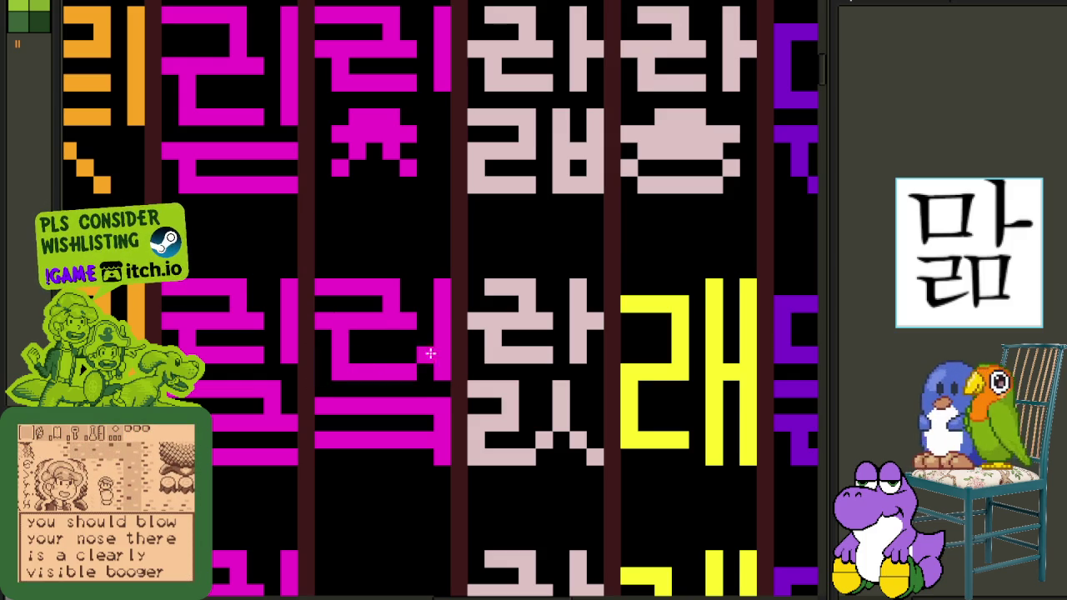
pyautogui.scroll(-2, 350, 302)
pyautogui.scroll(-1, 506, 292)
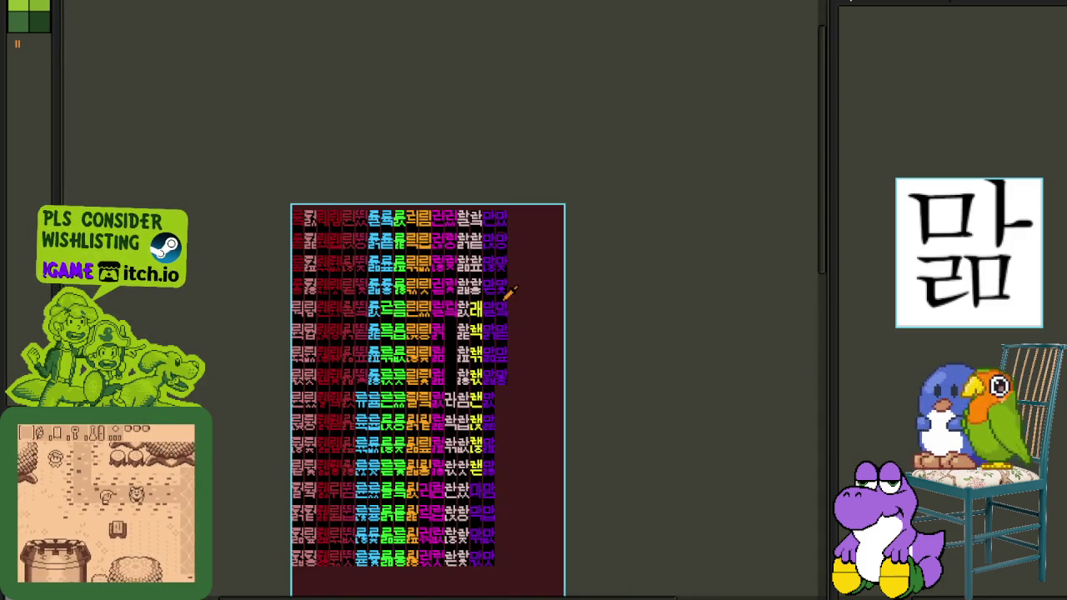
pyautogui.scroll(1, 504, 291)
pyautogui.scroll(1, 475, 291)
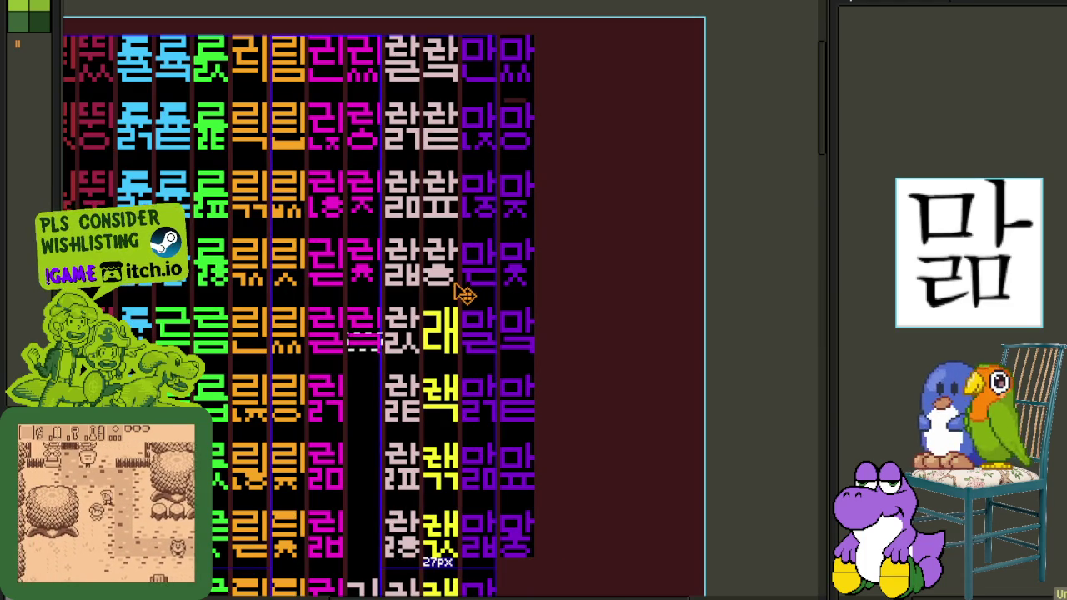
pyautogui.scroll(-1, 703, 294)
pyautogui.moveTo(481, 359); pyautogui.dragTo(483, 272)
pyautogui.press('Tab')
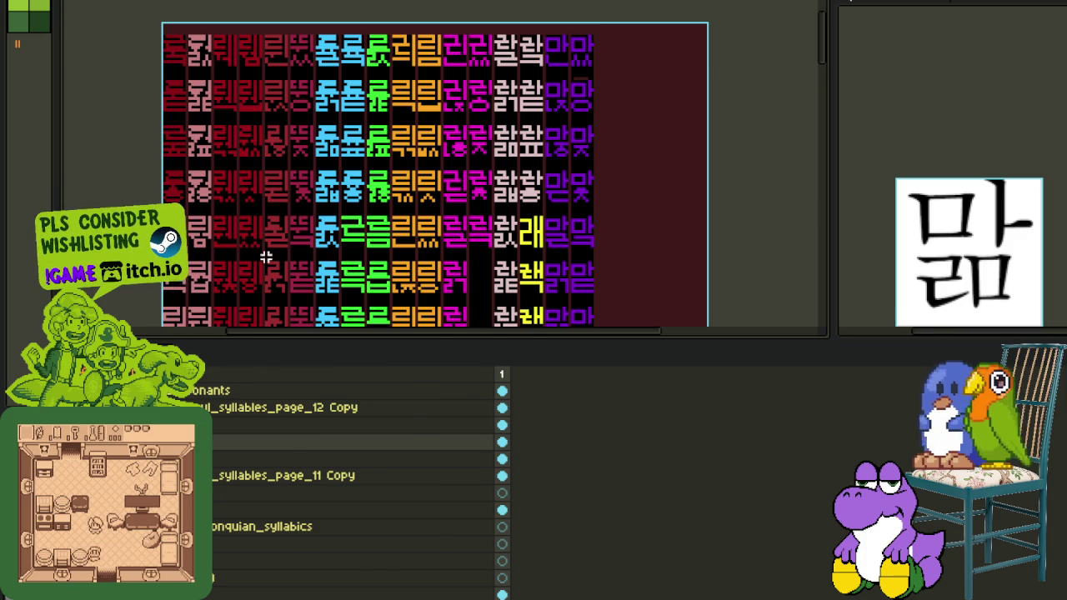
pyautogui.press('Tab')
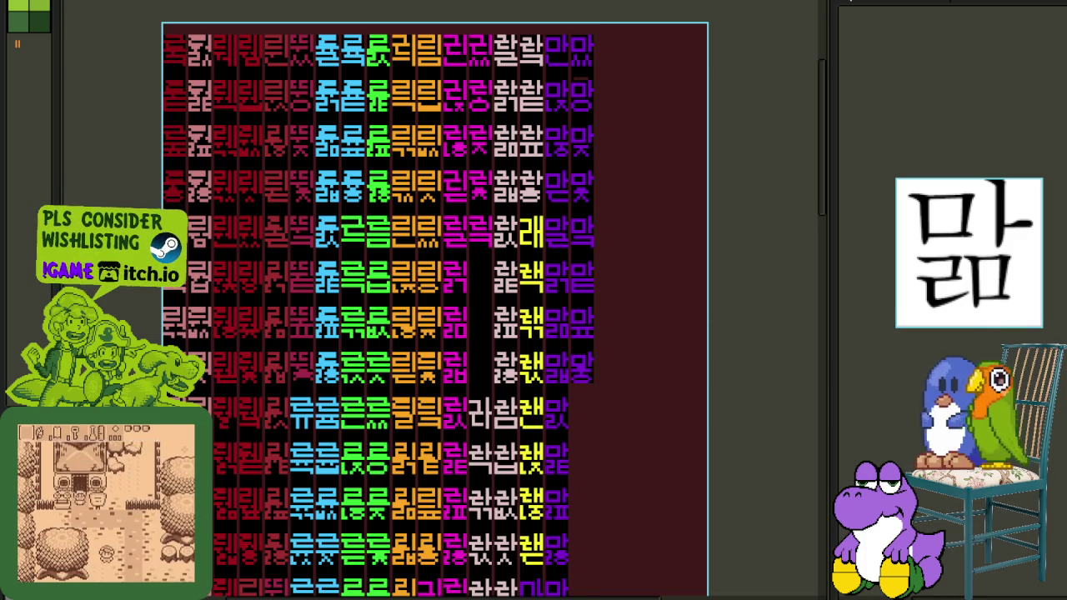
# Copy the magenta 리 glyph into the empty cell below it.
pyautogui.scroll(2, 436, 145)
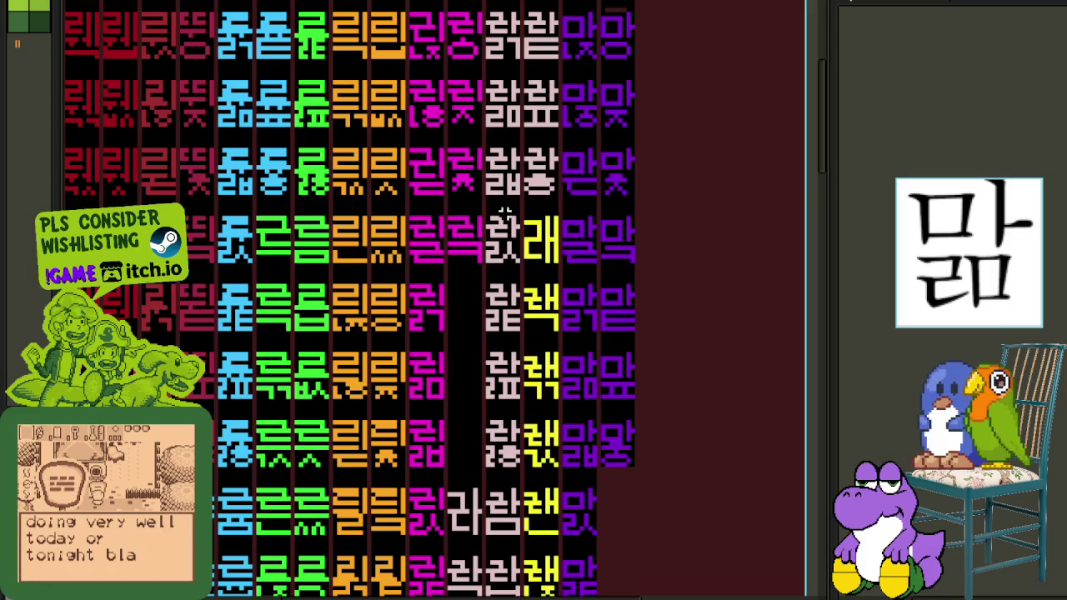
pyautogui.scroll(2, 476, 286)
pyautogui.scroll(2, 467, 320)
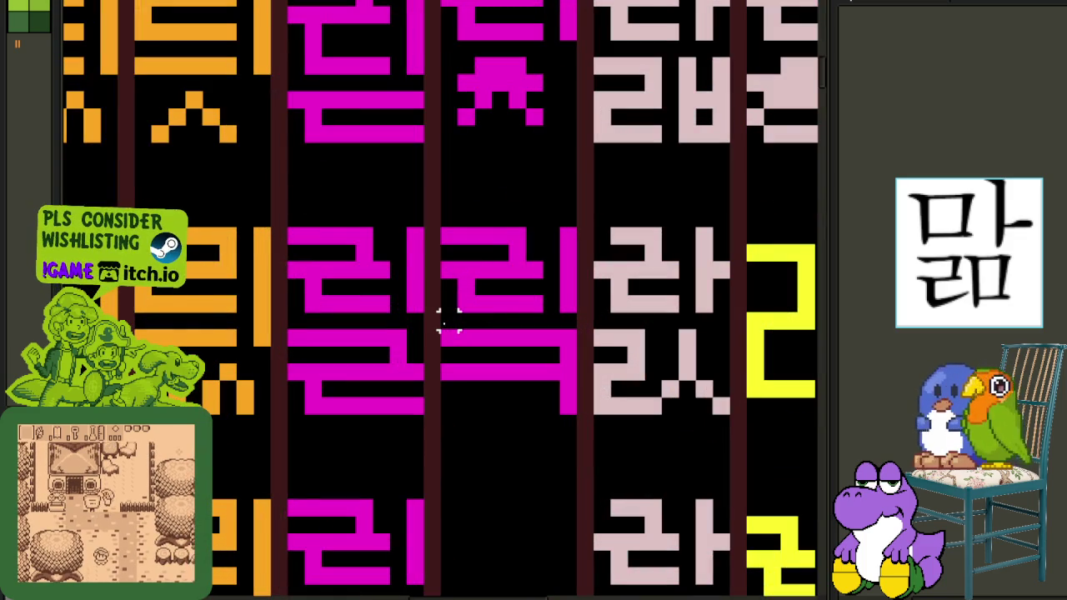
pyautogui.moveTo(448, 405); pyautogui.dragTo(576, 241)
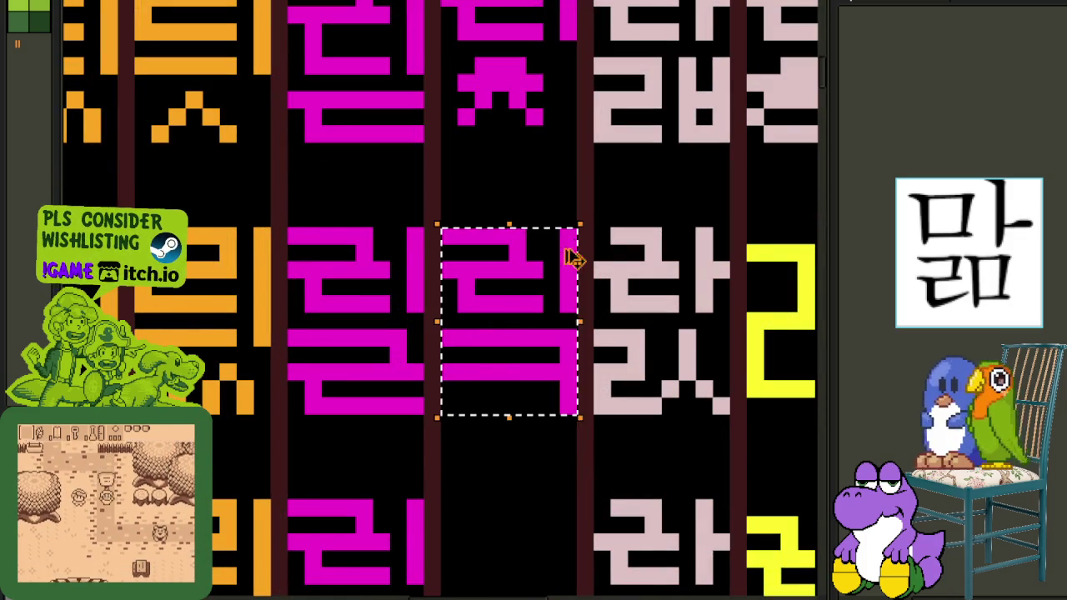
pyautogui.moveTo(536, 310); pyautogui.dragTo(533, 573)
pyautogui.scroll(-2, 575, 450)
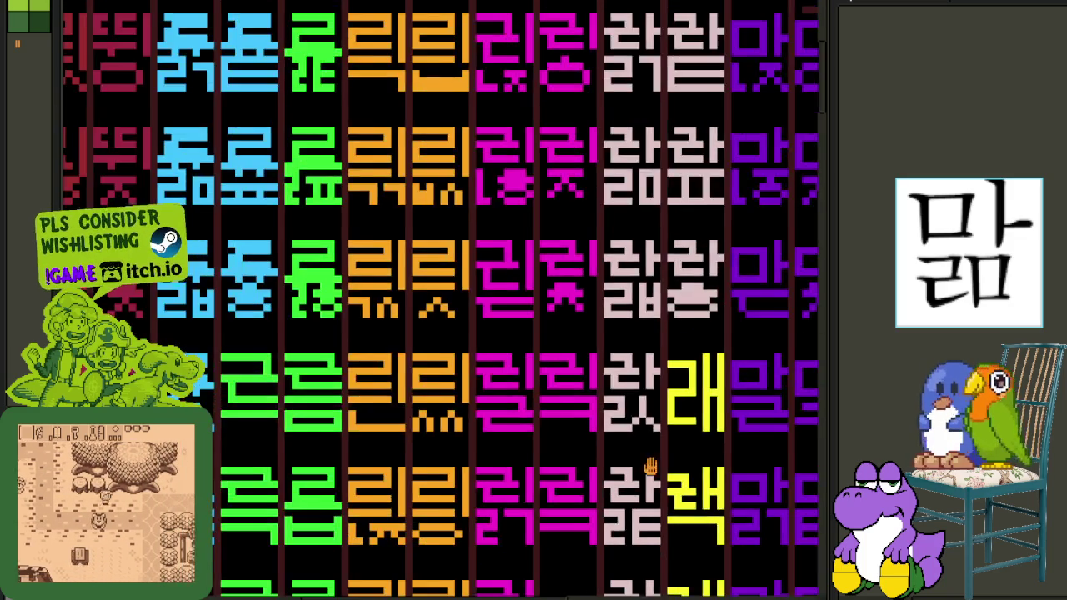
pyautogui.scroll(-2, 645, 464)
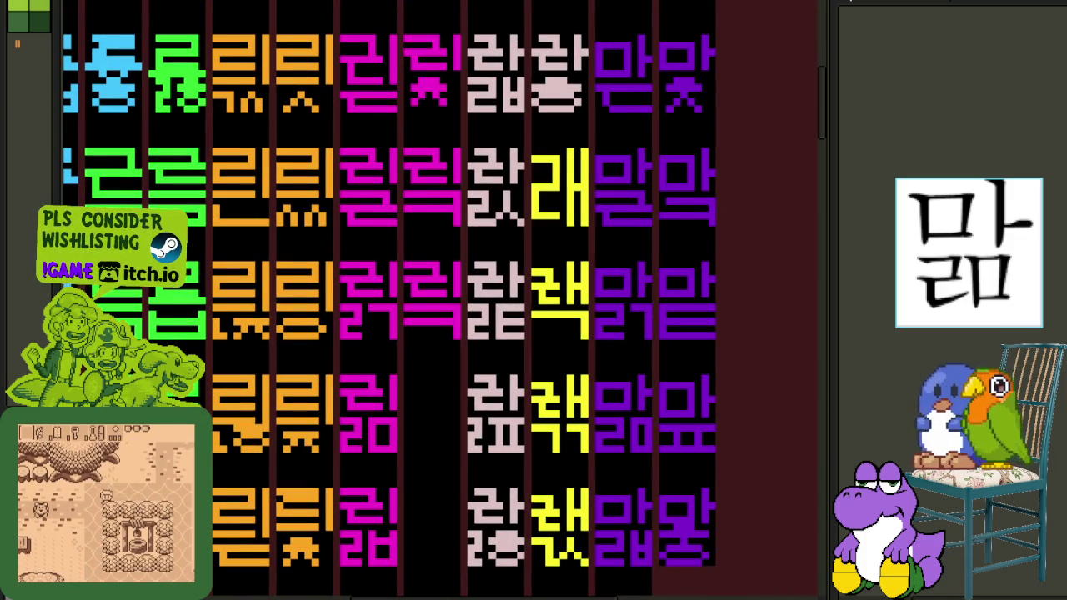
pyautogui.scroll(2, 546, 347)
pyautogui.scroll(2, 405, 305)
# Shift the lower ㅜ part of the magenta glyph to the right and save the sheet.
pyautogui.moveTo(390, 296)
pyautogui.mouseDown()
pyautogui.moveTo(538, 377)
pyautogui.moveTo(600, 354)
pyautogui.mouseUp()
pyautogui.moveTo(398, 304)
pyautogui.mouseDown()
pyautogui.moveTo(519, 386)
pyautogui.moveTo(635, 354)
pyautogui.mouseUp()
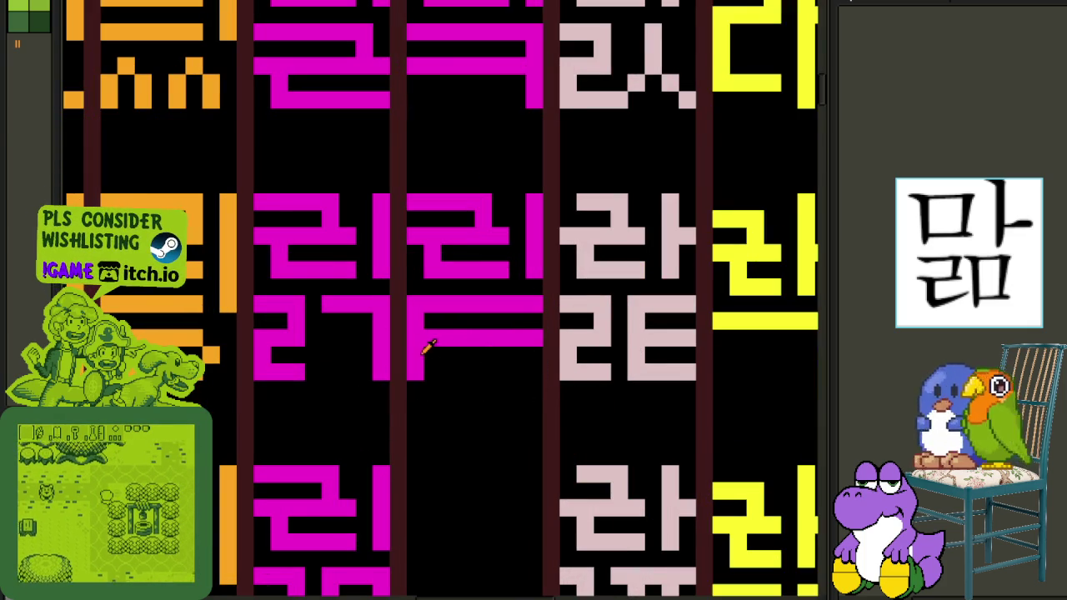
pyautogui.press('b')
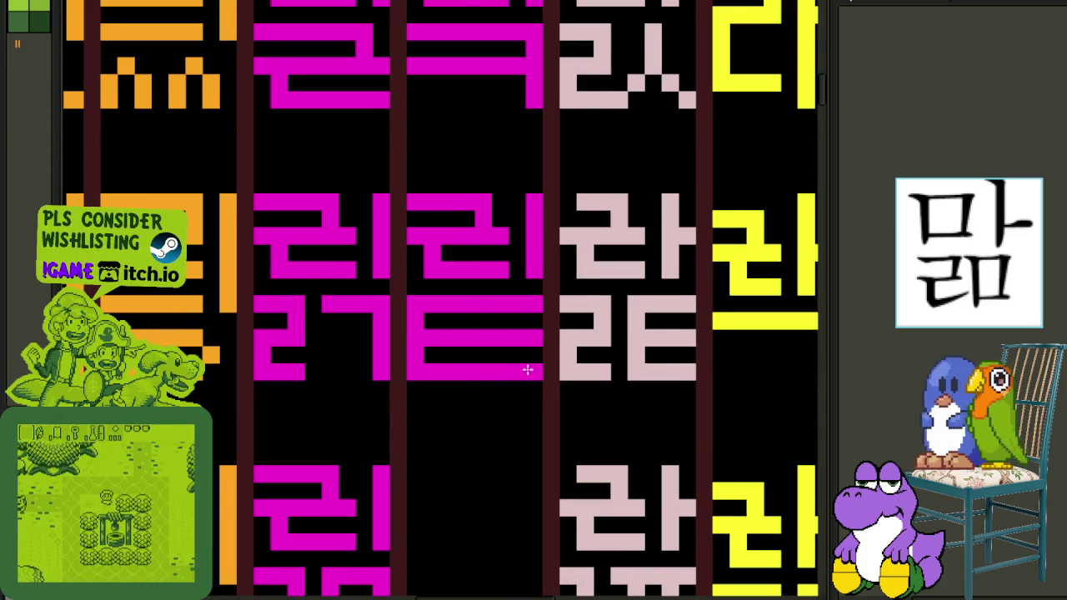
pyautogui.scroll(-6, 526, 369)
pyautogui.scroll(-1, 538, 355)
pyautogui.hotkey('ctrl', 's')
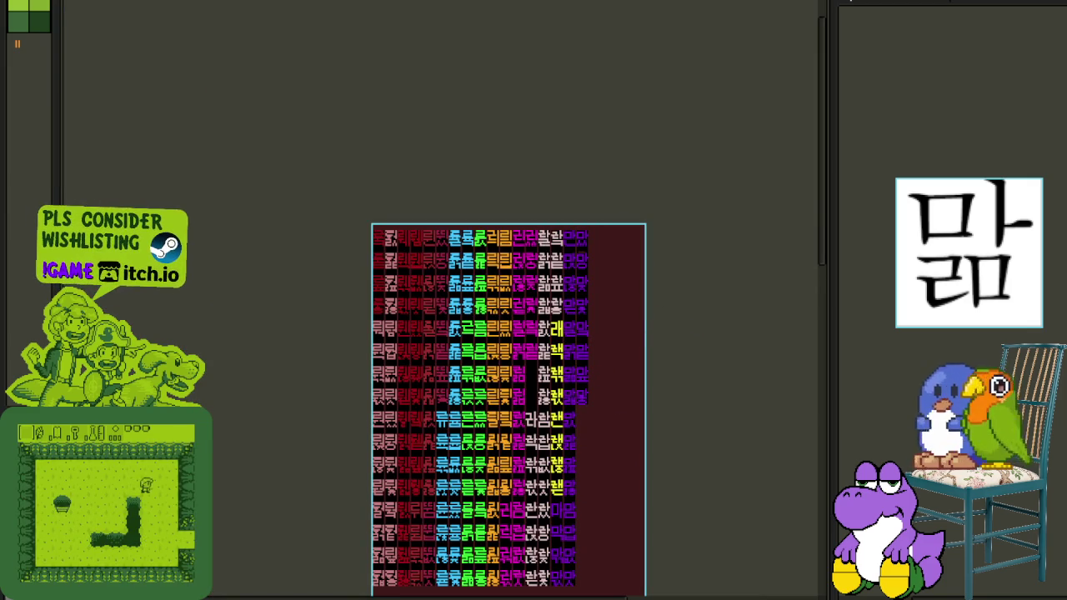
# Copy the top magenta glyph into the empty cell below and align it.
pyautogui.scroll(2, 583, 350)
pyautogui.scroll(2, 509, 286)
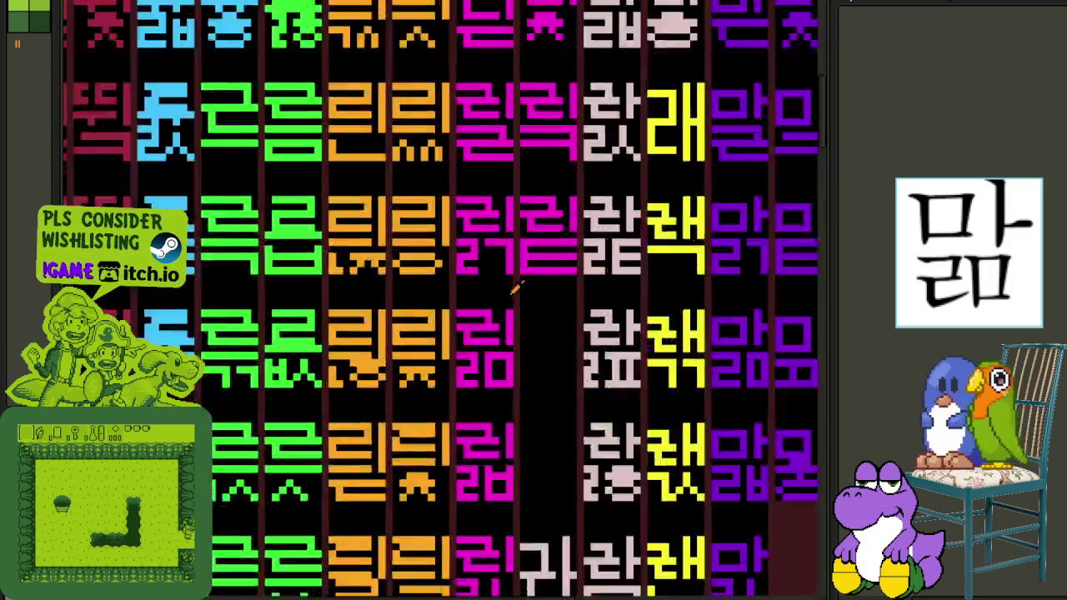
pyautogui.scroll(2, 514, 269)
pyautogui.moveTo(535, 267); pyautogui.dragTo(581, 205)
pyautogui.moveTo(688, 246)
pyautogui.mouseDown()
pyautogui.moveTo(529, 68)
pyautogui.moveTo(567, 350)
pyautogui.moveTo(551, 367)
pyautogui.mouseUp()
pyautogui.click(566, 309)
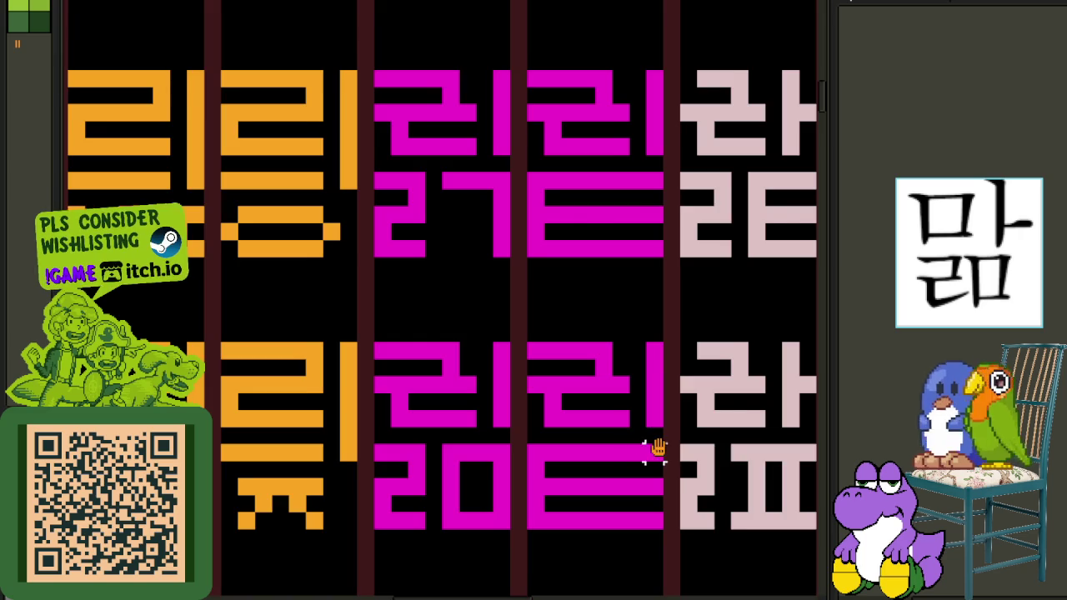
# Erase the magenta horizontal bar from the new glyph with the pencil.
pyautogui.moveTo(654, 453); pyautogui.dragTo(421, 354)
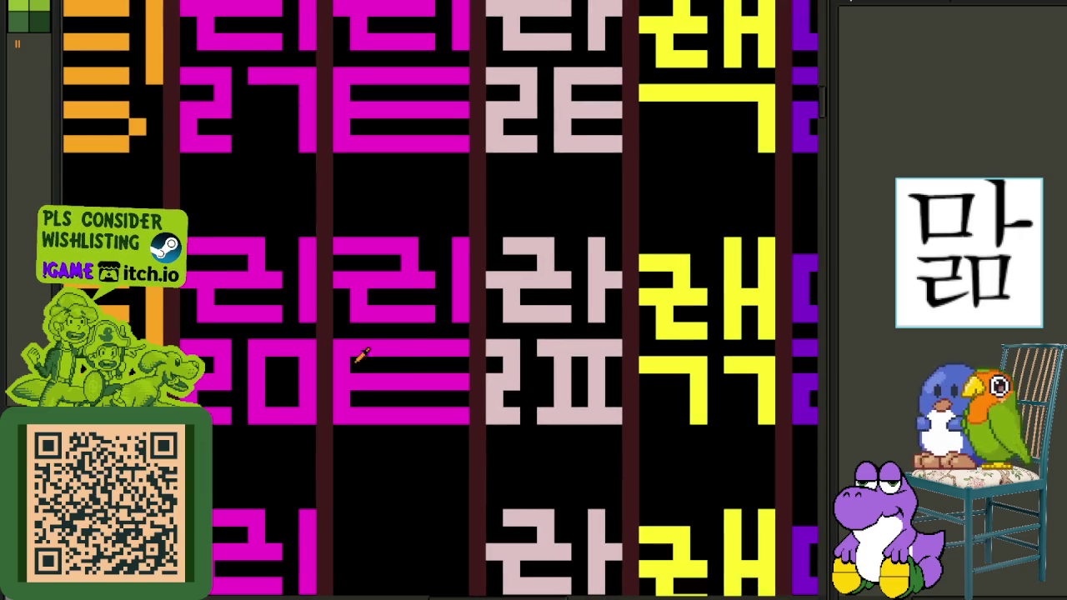
pyautogui.moveTo(461, 382); pyautogui.dragTo(325, 382)
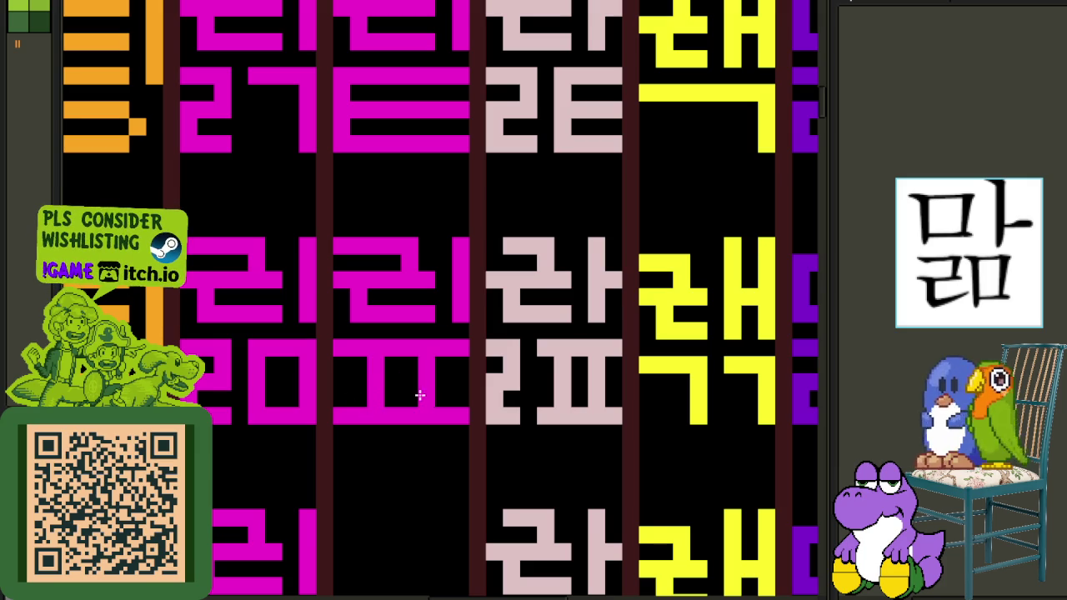
pyautogui.scroll(-3, 419, 395)
pyautogui.scroll(-3, 445, 380)
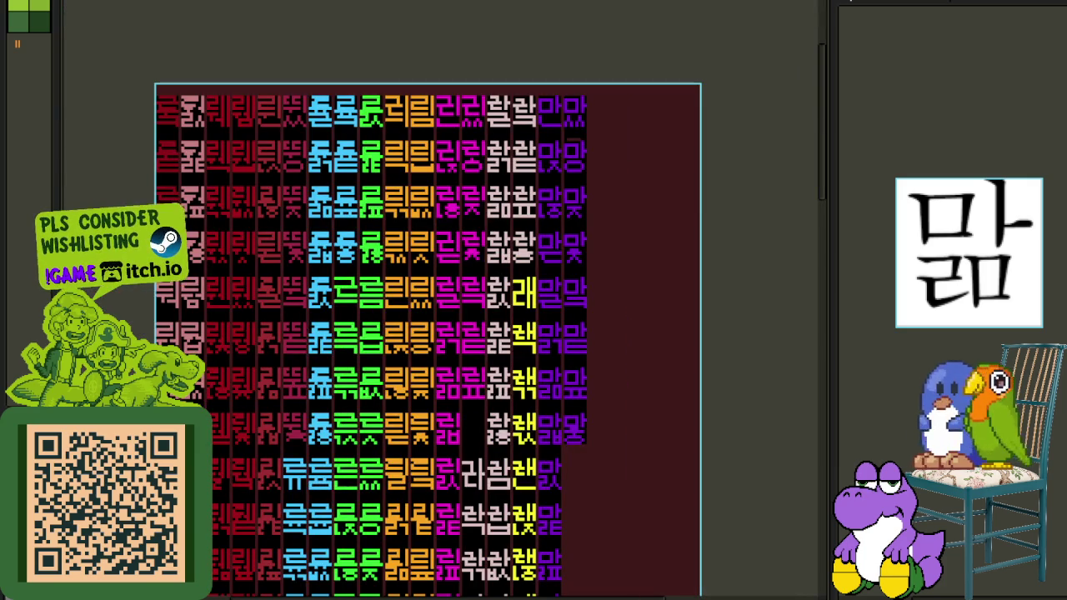
pyautogui.scroll(5, 444, 403)
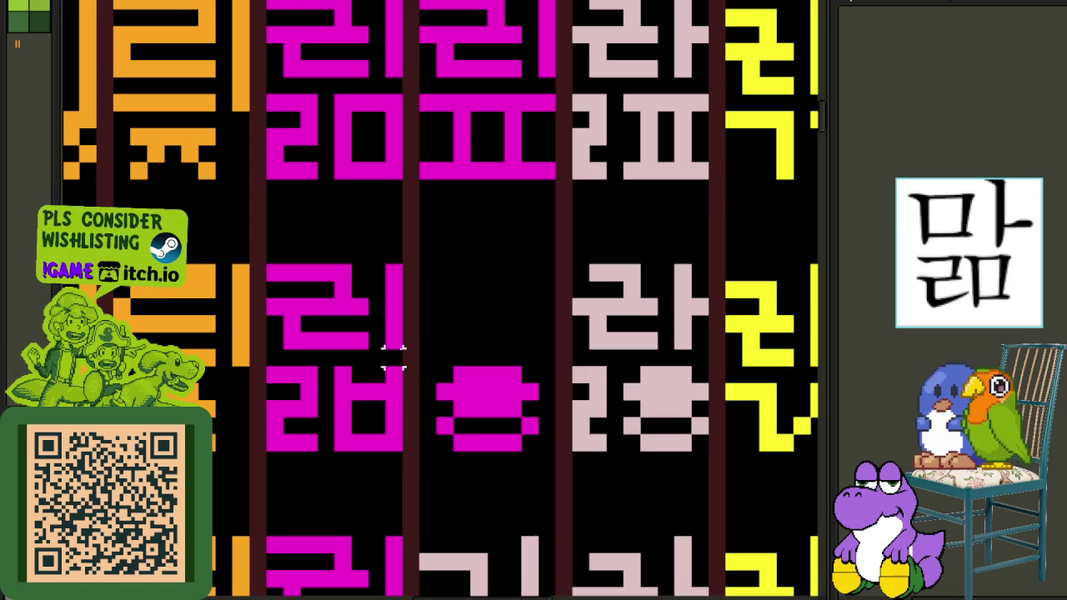
# Copy the magenta 리 glyph one column right and save the sheet.
pyautogui.moveTo(393, 338)
pyautogui.mouseDown()
pyautogui.moveTo(280, 270)
pyautogui.moveTo(482, 300)
pyautogui.mouseUp()
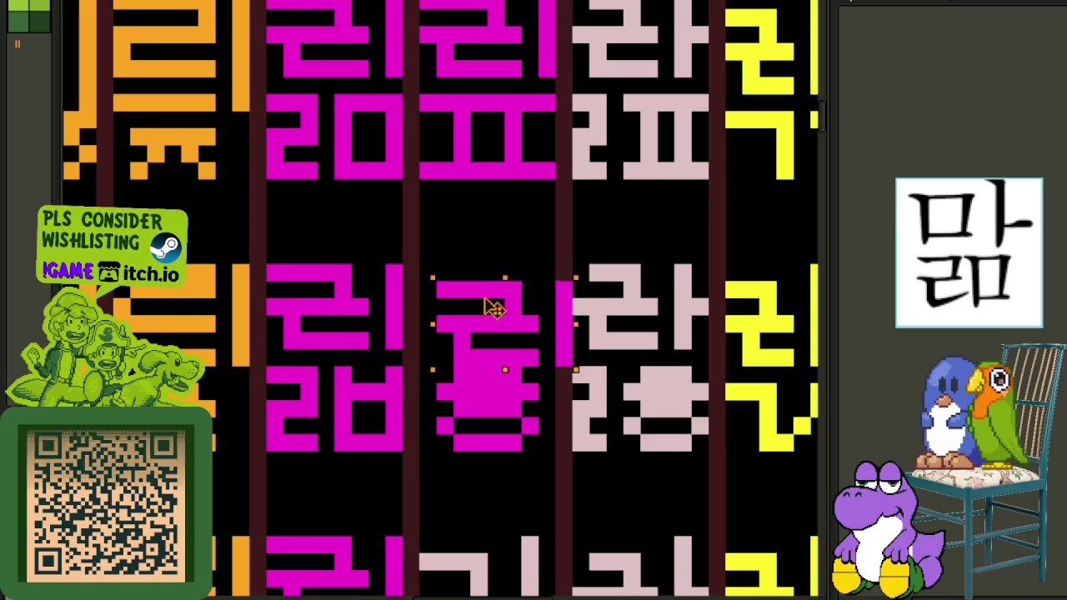
pyautogui.click(626, 269)
pyautogui.scroll(-3, 626, 269)
pyautogui.hotkey('ctrl', 's')
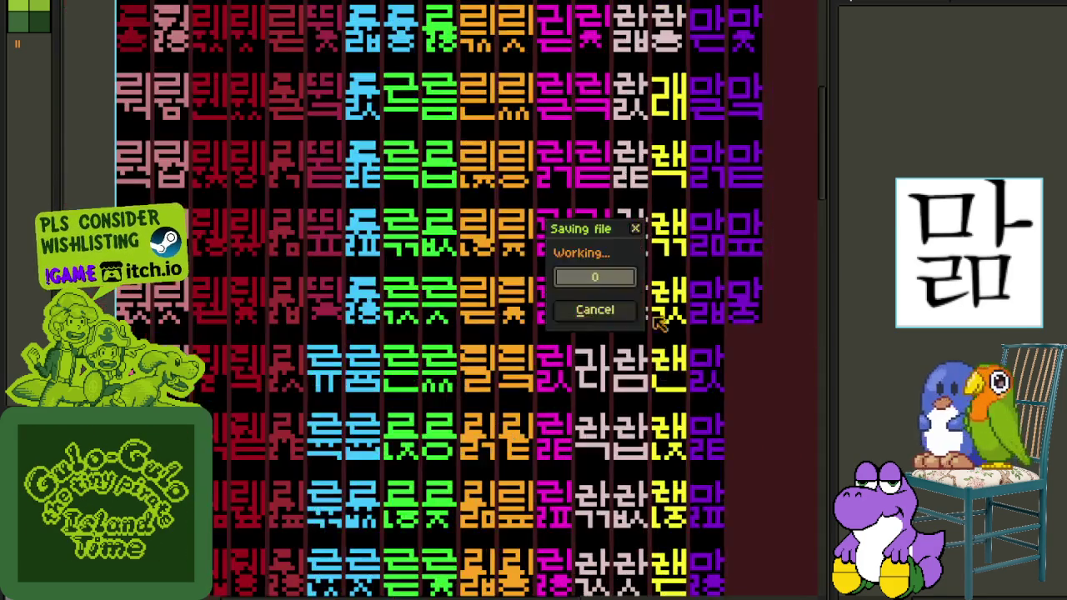
# Select the purple 마 column and move it left next to its neighbours.
pyautogui.scroll(-2, 702, 360)
pyautogui.press('Tab')
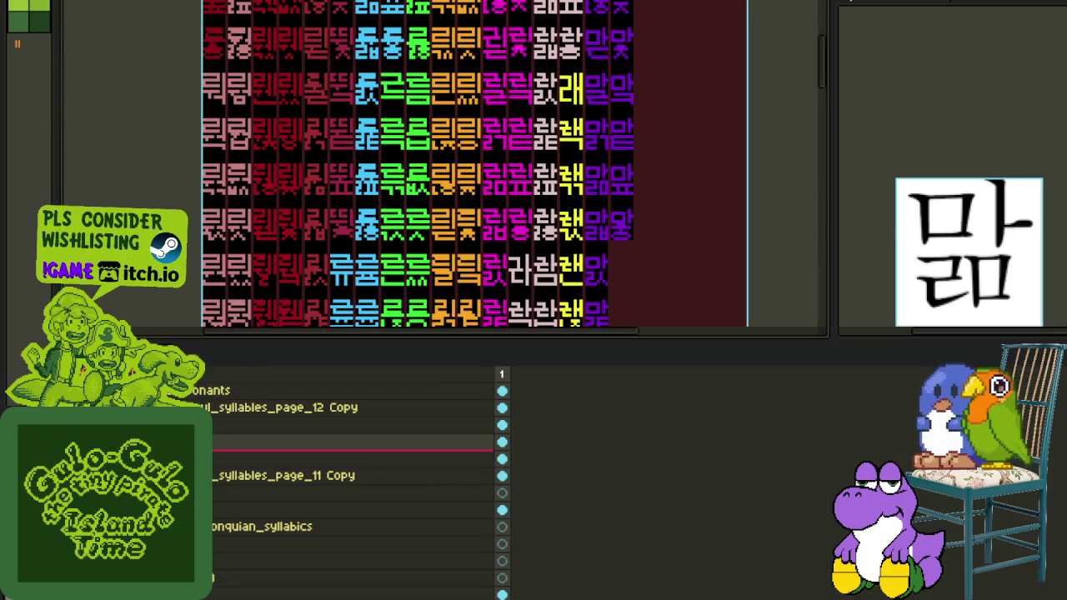
pyautogui.press('Tab')
pyautogui.scroll(1, 534, 334)
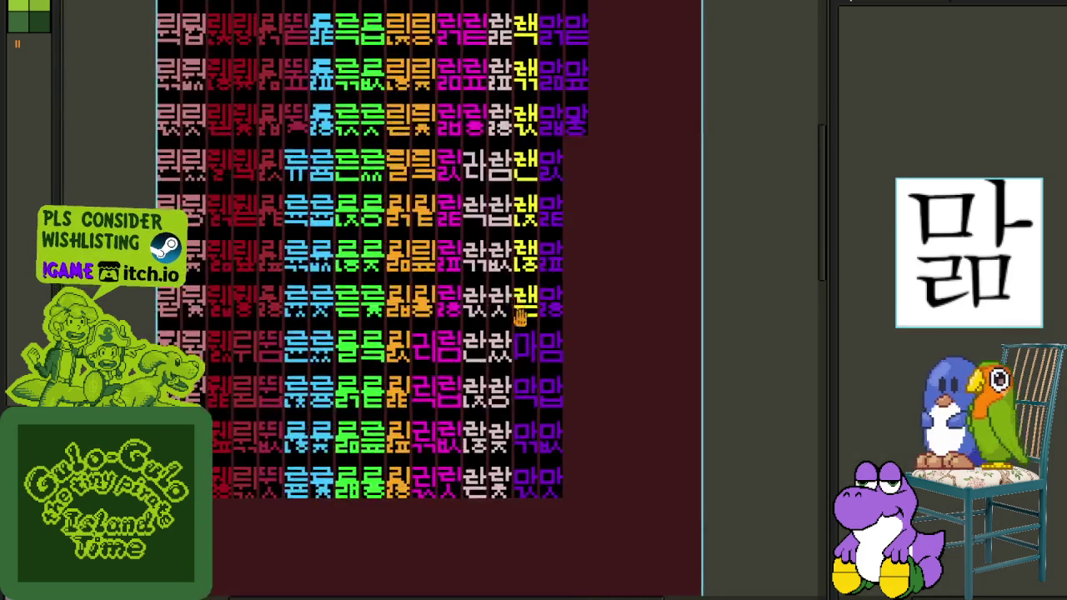
pyautogui.scroll(3, 534, 334)
pyautogui.moveTo(541, 292); pyautogui.dragTo(492, 454)
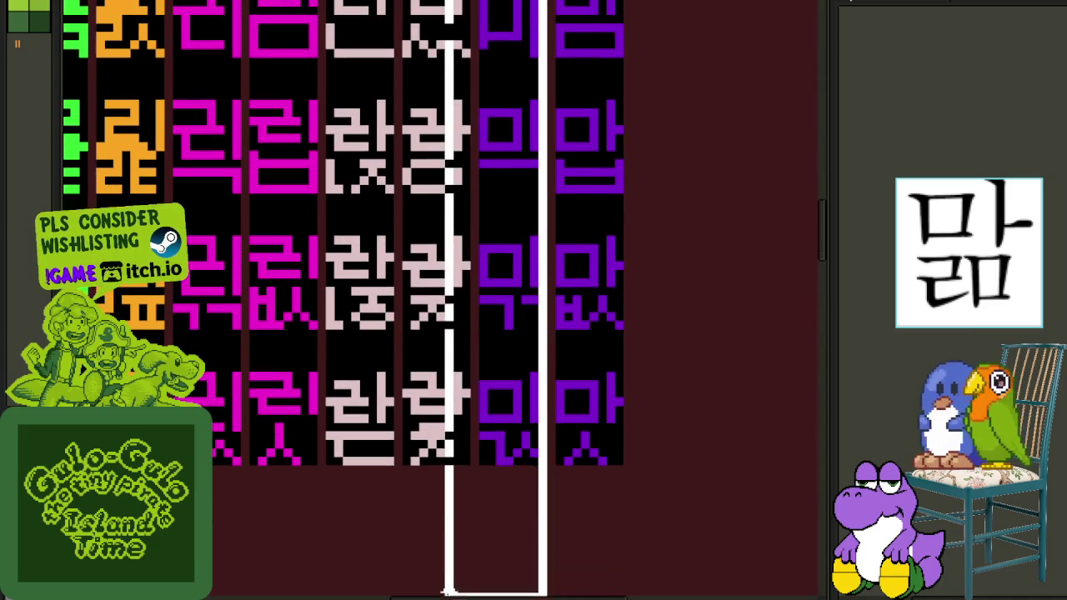
pyautogui.scroll(-2, 506, 379)
pyautogui.scroll(-1, 507, 379)
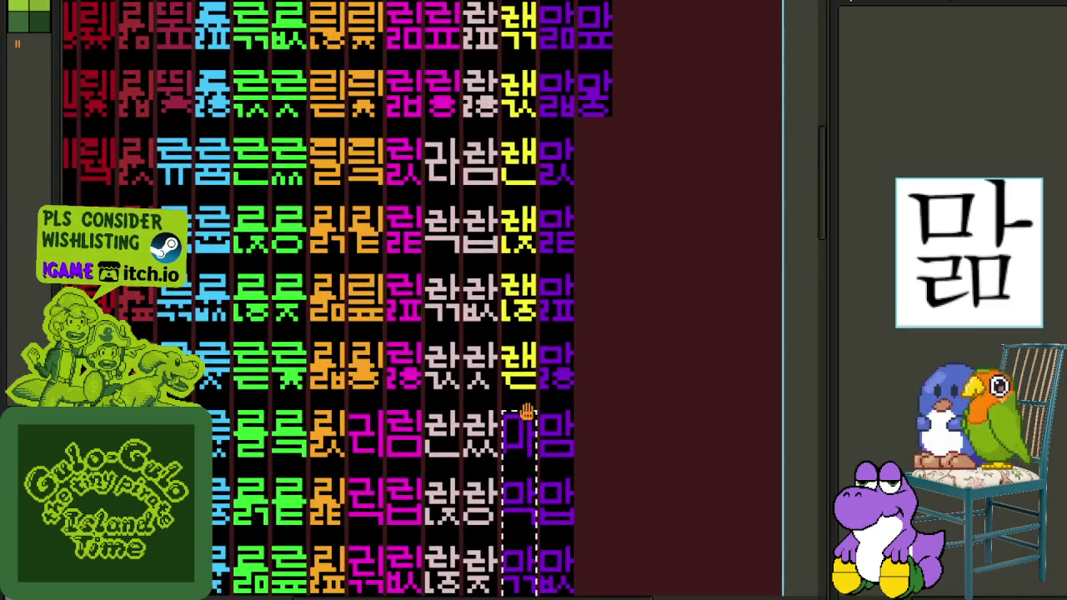
pyautogui.moveTo(519, 450); pyautogui.dragTo(424, 328)
pyautogui.scroll(2, 425, 328)
pyautogui.moveTo(450, 208); pyautogui.dragTo(440, 207)
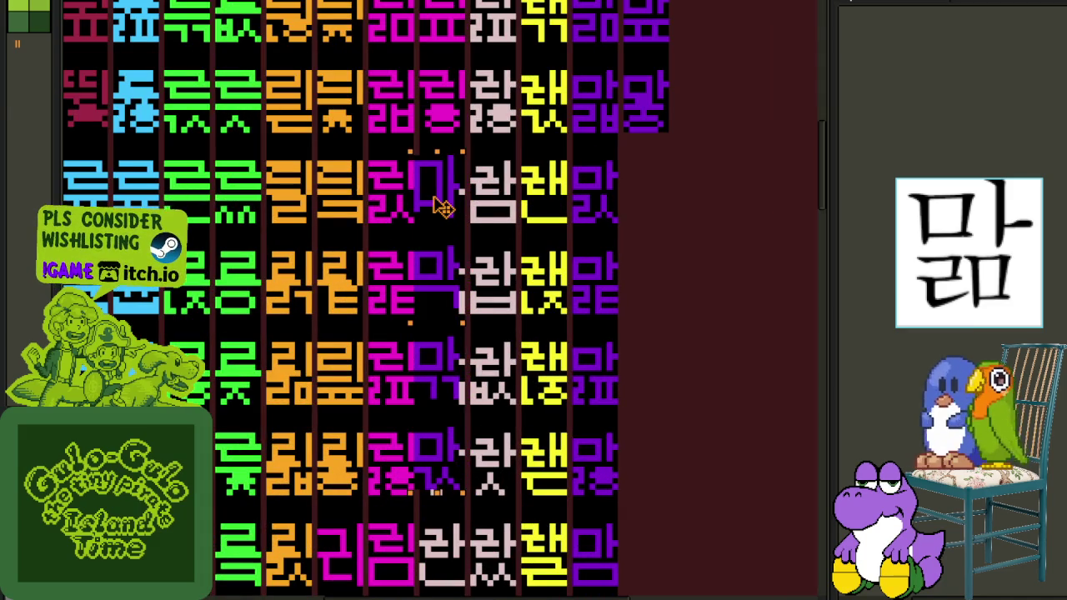
# Select the next purple glyph column and move it left and slightly up.
pyautogui.scroll(2, 441, 200)
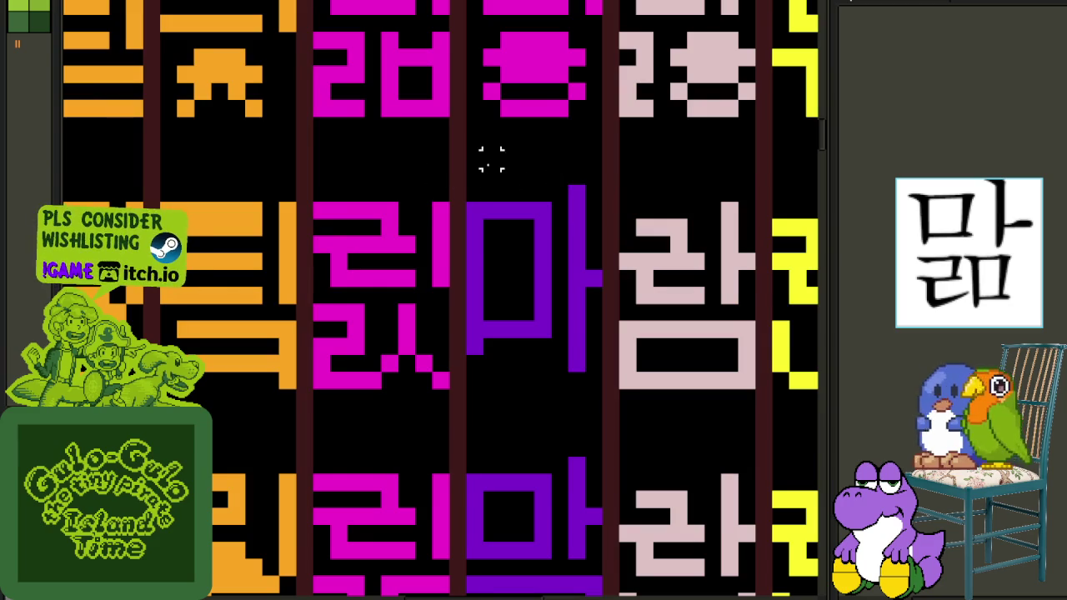
pyautogui.scroll(5, 458, 171)
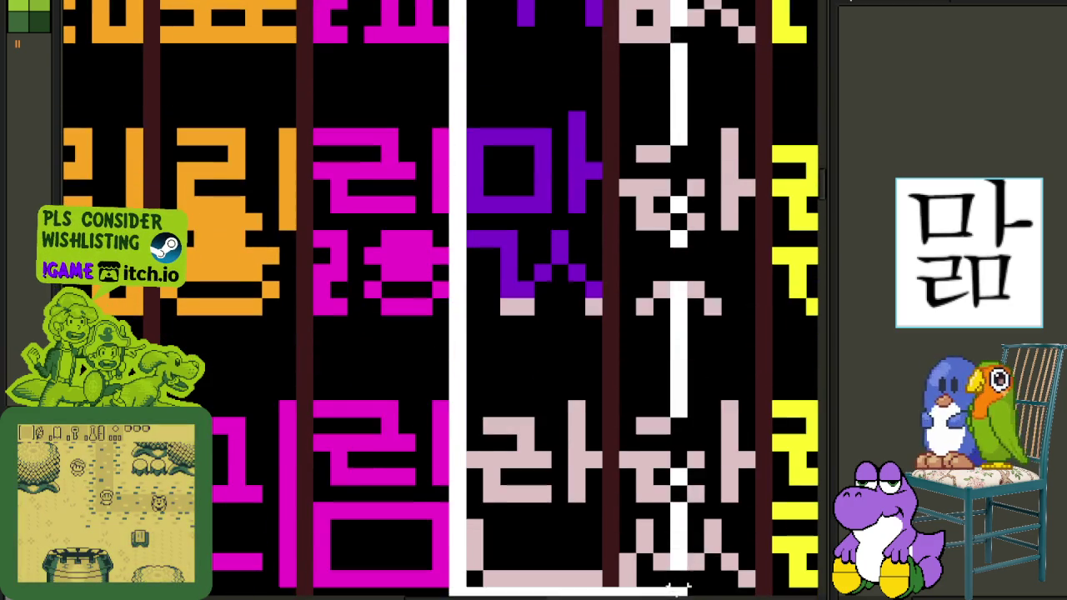
pyautogui.scroll(-3, 679, 320)
pyautogui.scroll(-1, 679, 319)
pyautogui.scroll(-3, 532, 468)
pyautogui.scroll(3, 532, 468)
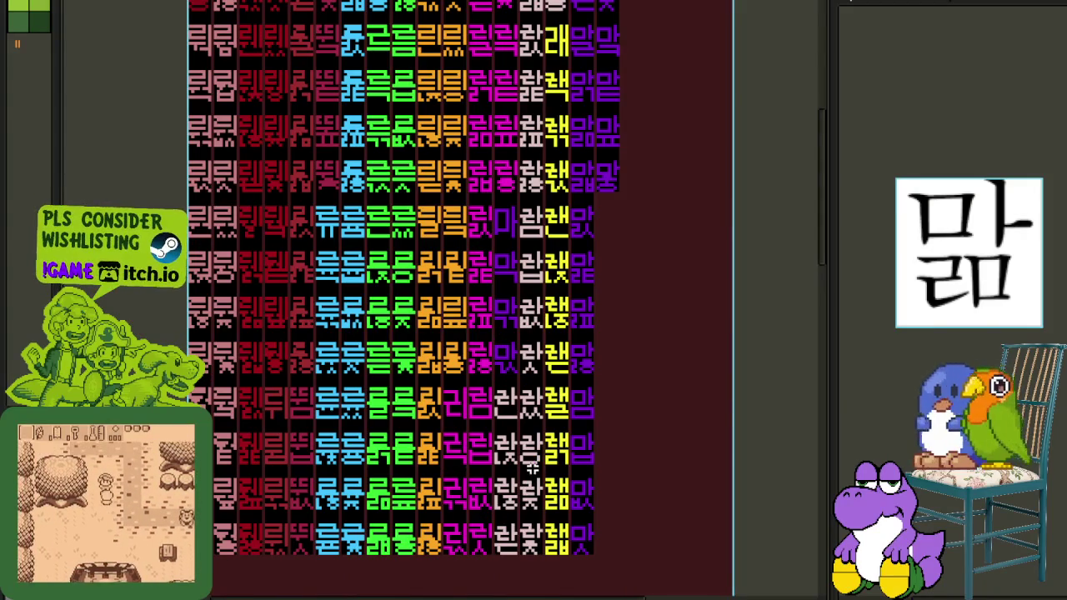
pyautogui.scroll(3, 617, 225)
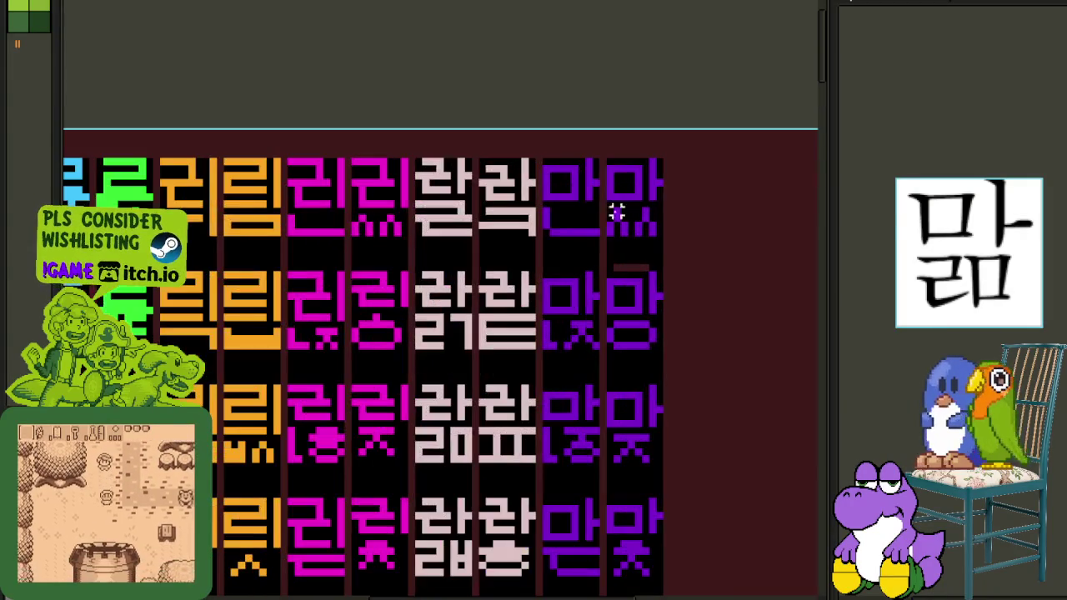
pyautogui.moveTo(598, 159)
pyautogui.mouseDown()
pyautogui.moveTo(549, 417)
pyautogui.moveTo(546, 574)
pyautogui.mouseUp()
pyautogui.scroll(-2, 587, 399)
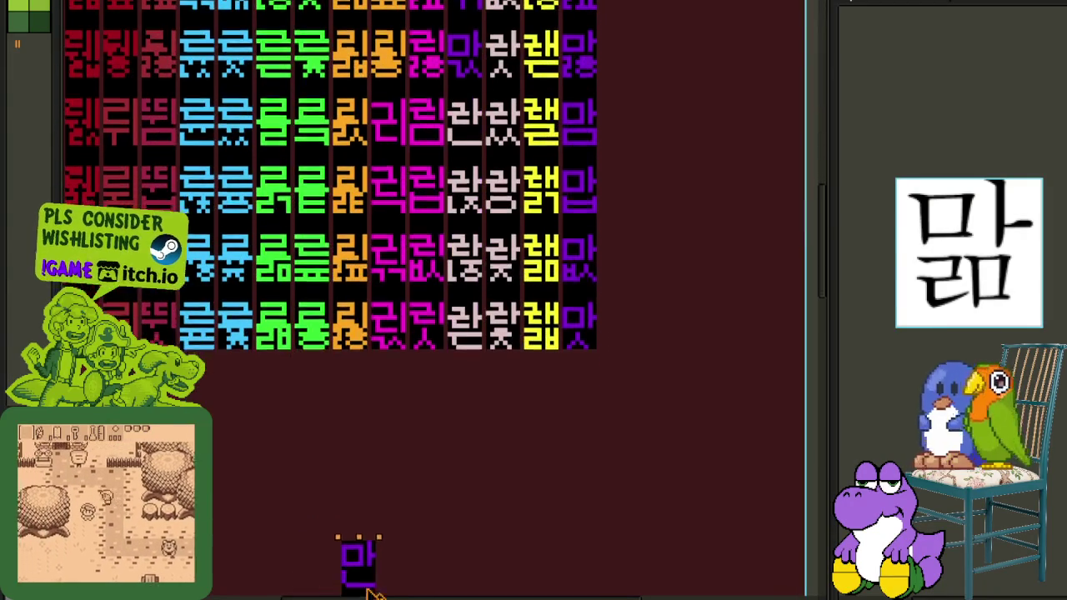
pyautogui.moveTo(593, 406); pyautogui.dragTo(393, 392)
pyautogui.scroll(3, 518, 121)
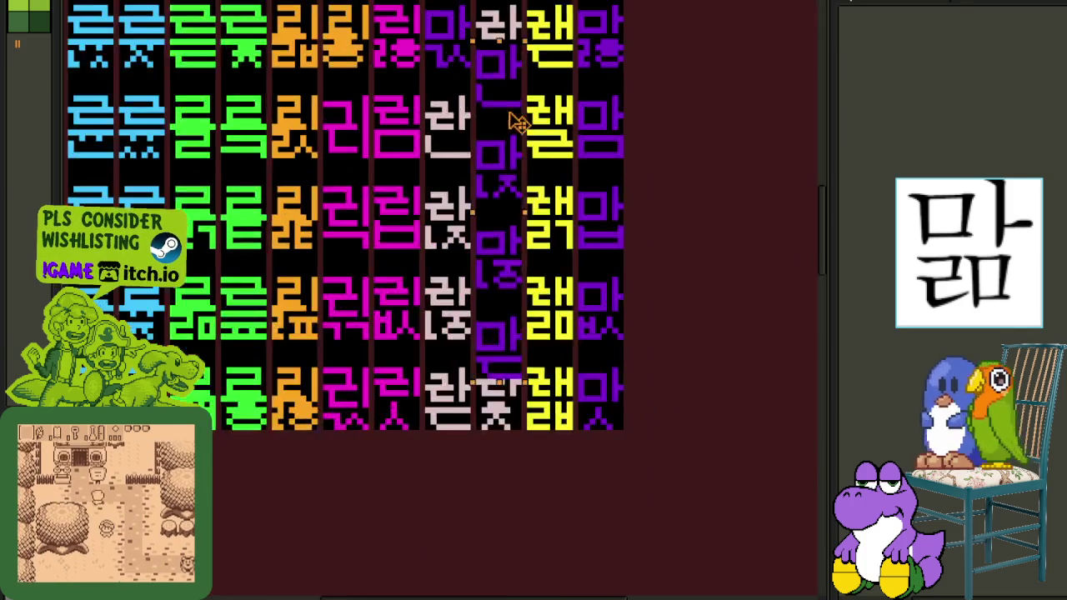
pyautogui.scroll(1, 518, 121)
pyautogui.moveTo(459, 195); pyautogui.dragTo(460, 181)
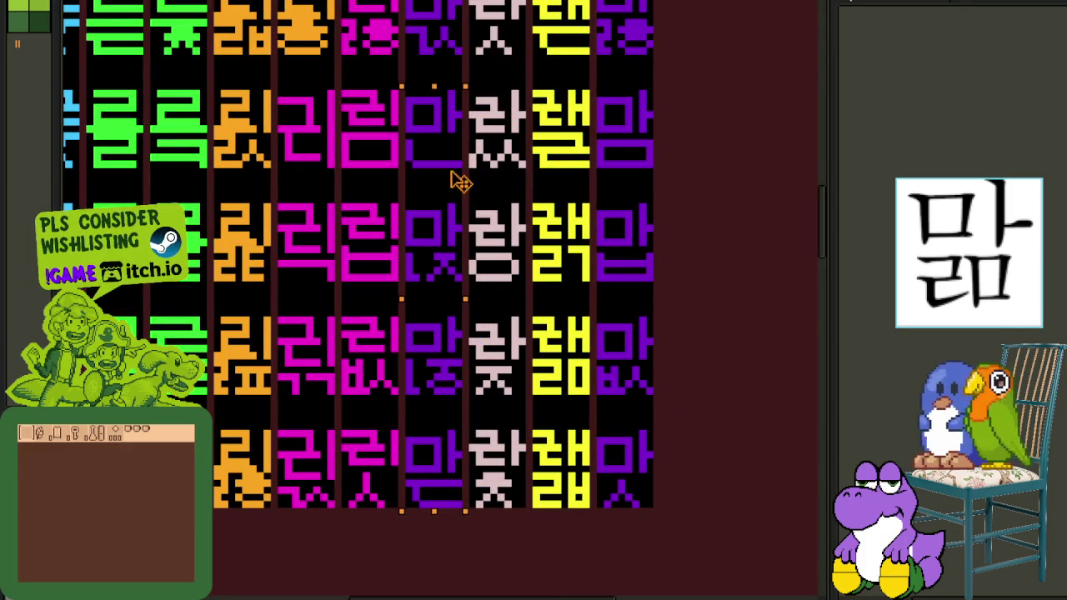
# Select the full-height purple column, nudge it left into alignment, and drop it with Ctrl+D.
pyautogui.scroll(-2, 467, 176)
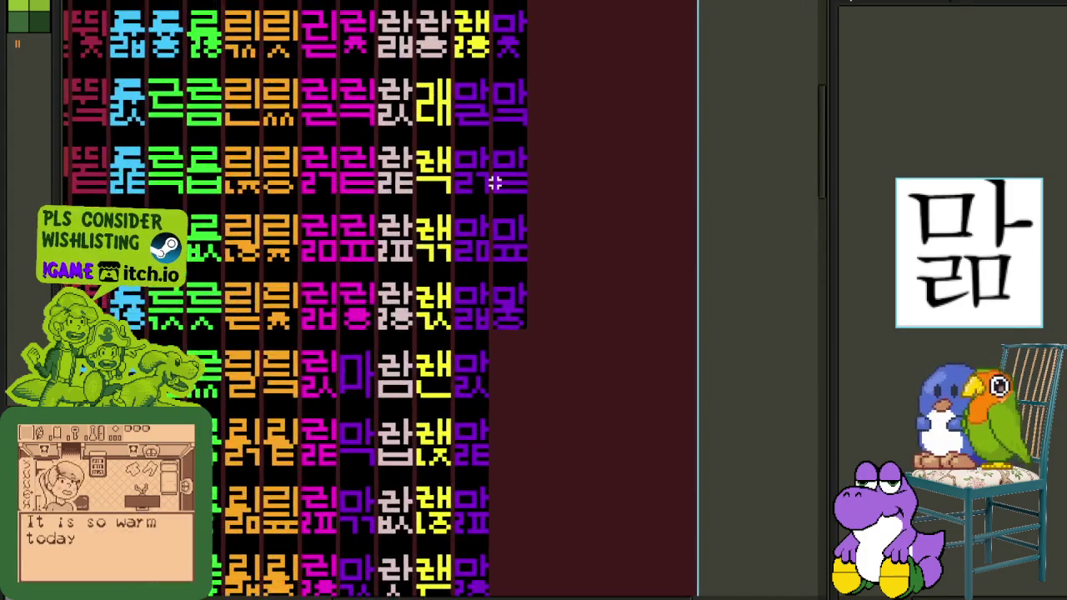
pyautogui.scroll(1, 494, 190)
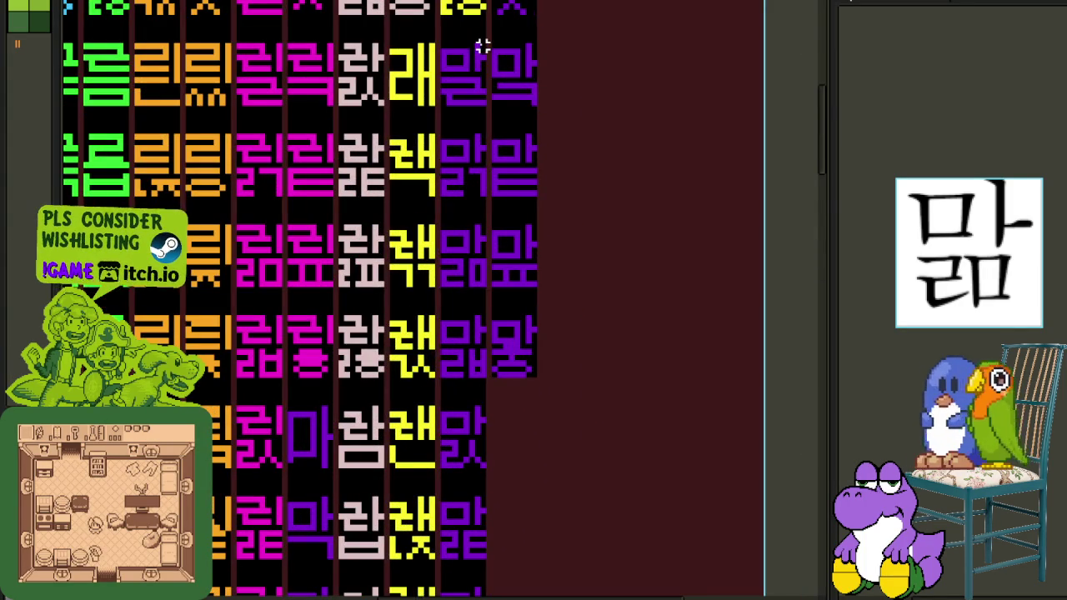
pyautogui.scroll(1, 483, 45)
pyautogui.scroll(1, 477, 45)
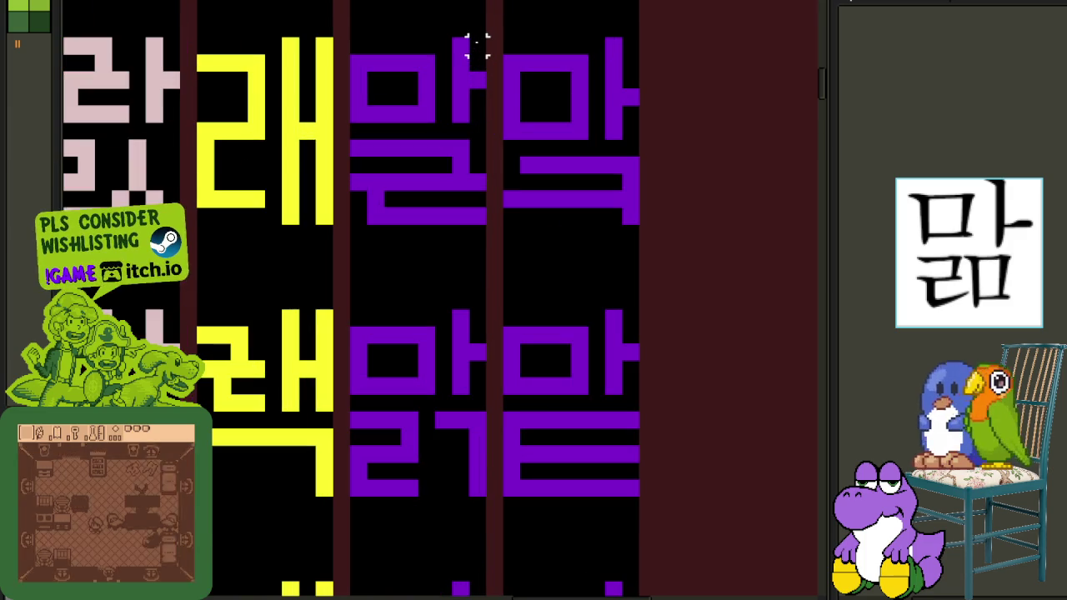
pyautogui.moveTo(477, 46); pyautogui.dragTo(384, 586)
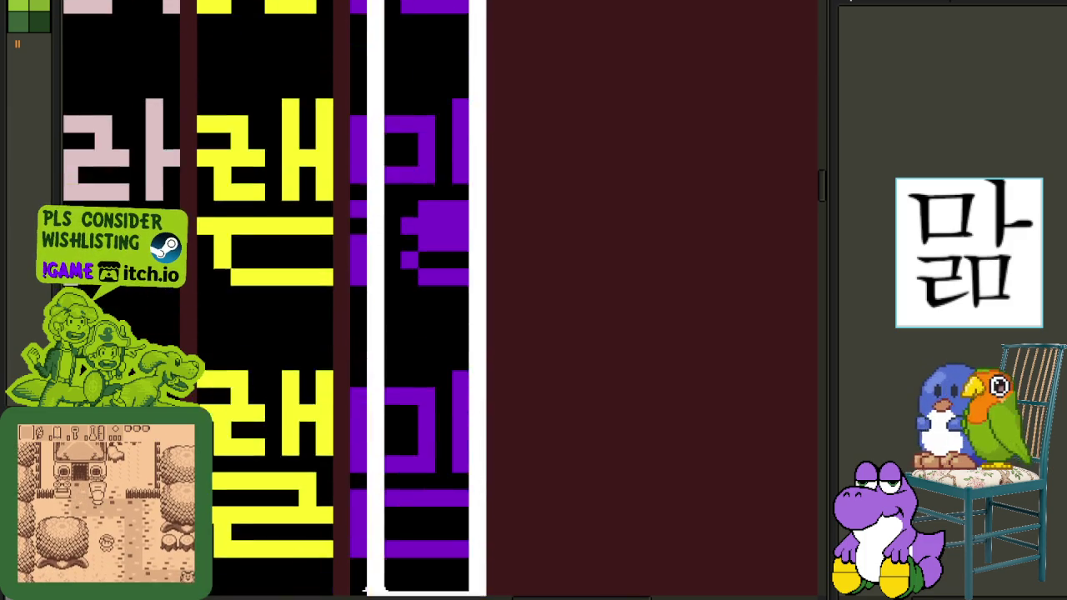
pyautogui.moveTo(385, 585); pyautogui.dragTo(351, 450)
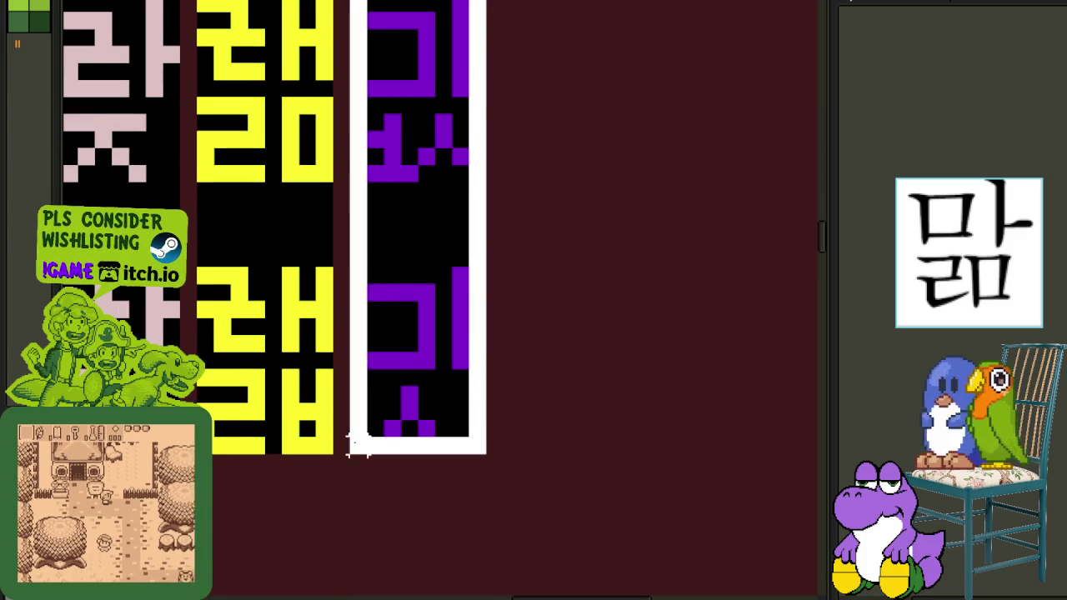
pyautogui.scroll(-2, 365, 440)
pyautogui.scroll(-2, 393, 195)
pyautogui.scroll(-1, 416, 250)
pyautogui.scroll(2, 440, 271)
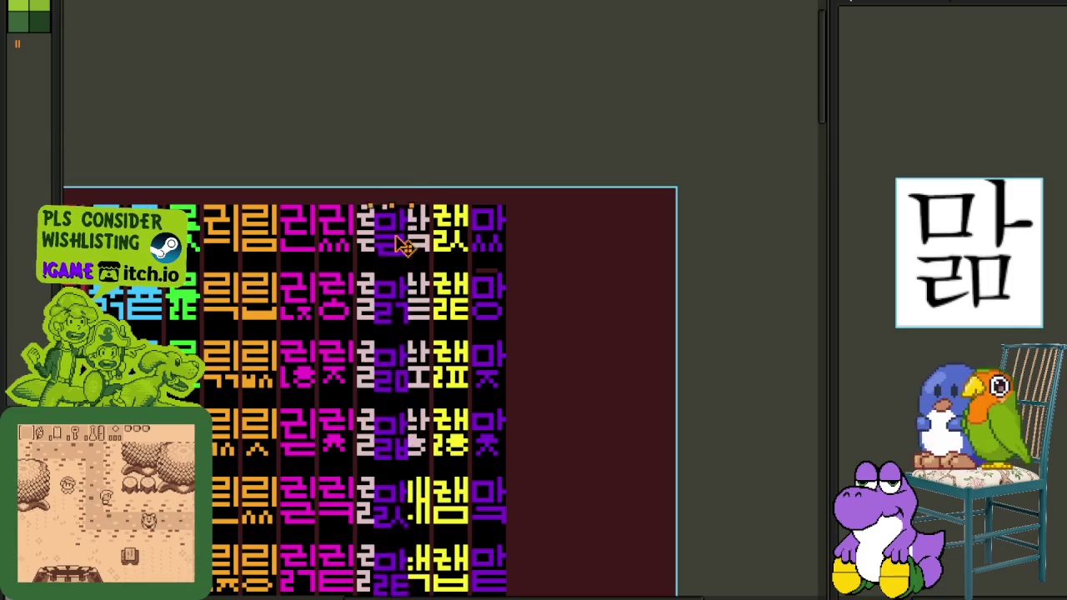
pyautogui.moveTo(471, 286); pyautogui.dragTo(371, 257)
pyautogui.scroll(2, 383, 243)
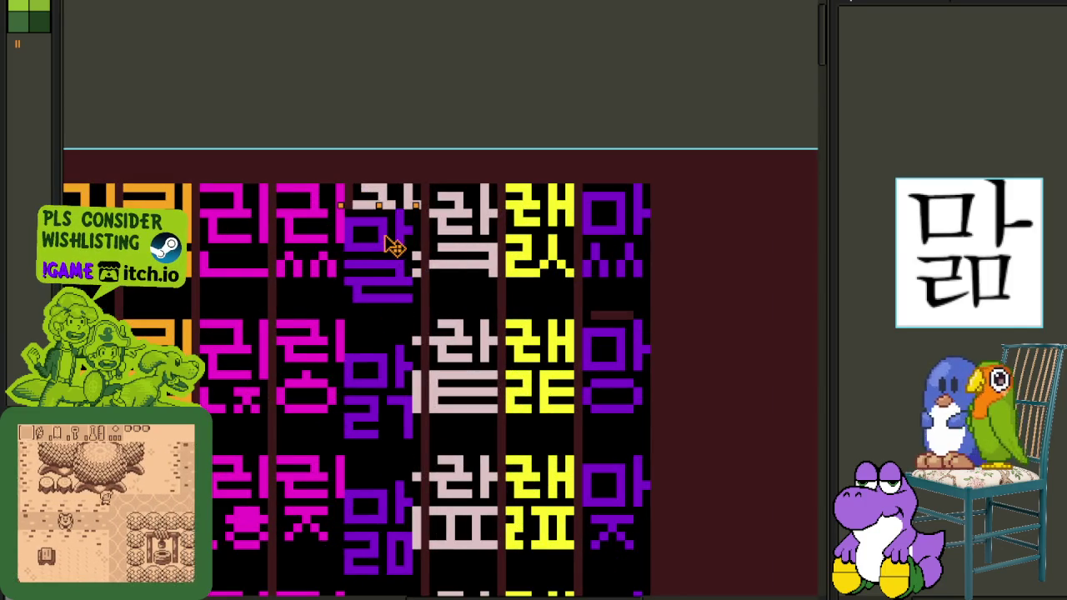
pyautogui.moveTo(388, 230); pyautogui.dragTo(398, 224)
pyautogui.hotkey('ctrl', 'd')
# Select another whole purple glyph column and reposition it flush with the others.
pyautogui.scroll(-2, 533, 241)
pyautogui.scroll(2, 524, 245)
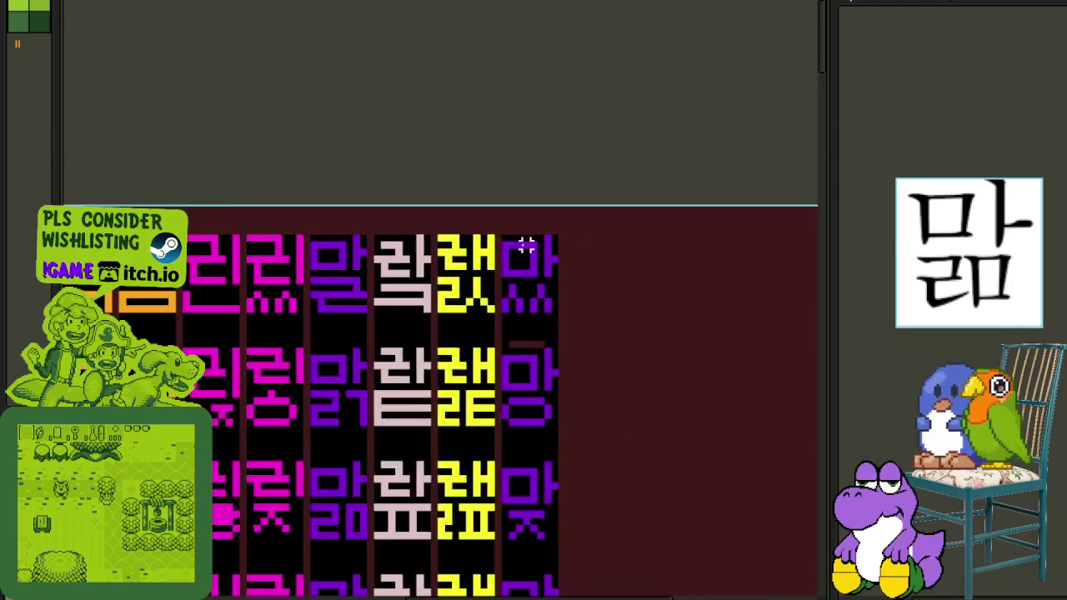
pyautogui.moveTo(514, 236); pyautogui.dragTo(584, 572)
pyautogui.scroll(1, 633, 340)
pyautogui.moveTo(565, 117); pyautogui.dragTo(456, 587)
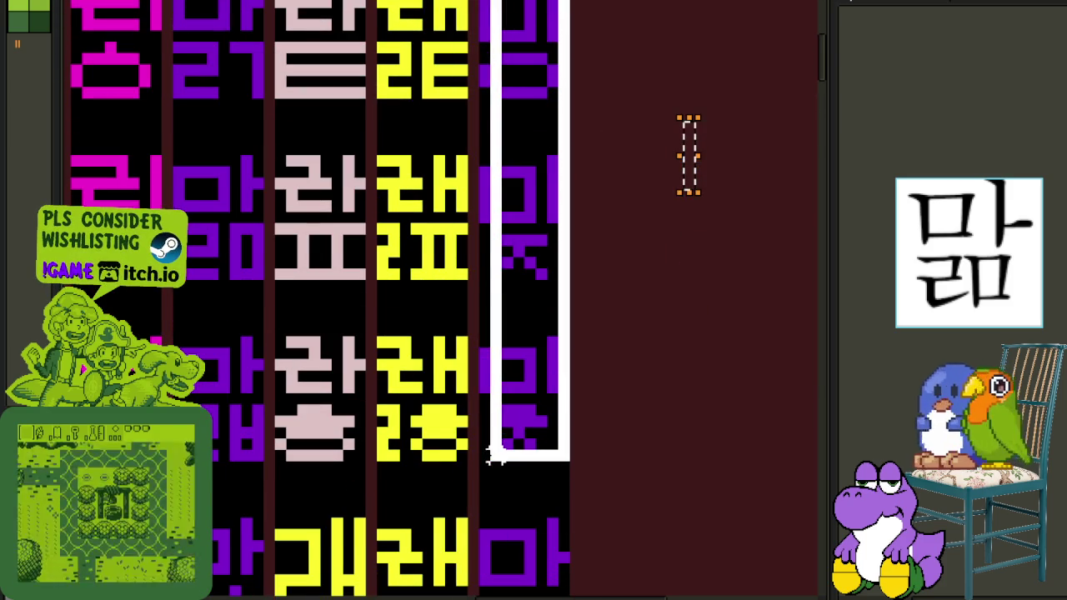
pyautogui.moveTo(457, 588); pyautogui.dragTo(477, 453)
pyautogui.scroll(-2, 479, 450)
pyautogui.moveTo(497, 407)
pyautogui.mouseDown()
pyautogui.moveTo(411, 198)
pyautogui.moveTo(385, 183)
pyautogui.mouseUp()
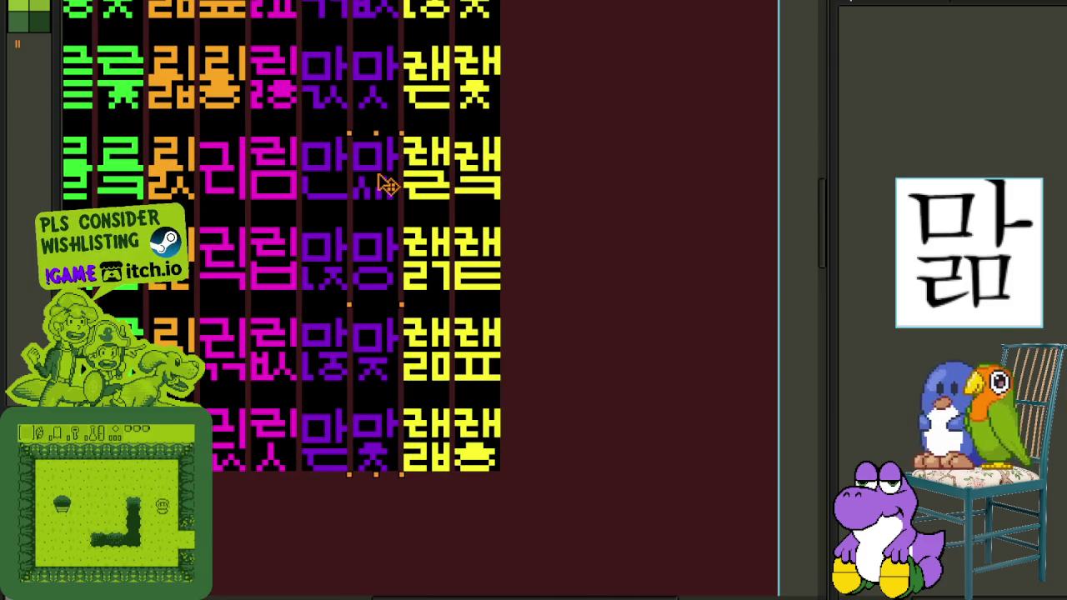
pyautogui.scroll(-2, 385, 183)
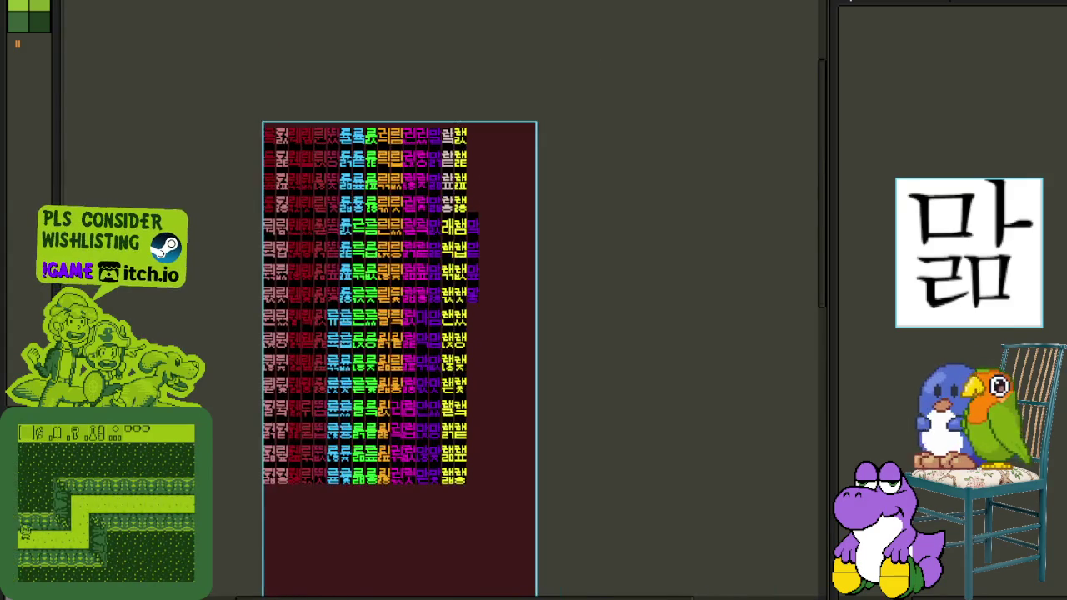
pyautogui.scroll(2, 450, 277)
pyautogui.scroll(1, 485, 283)
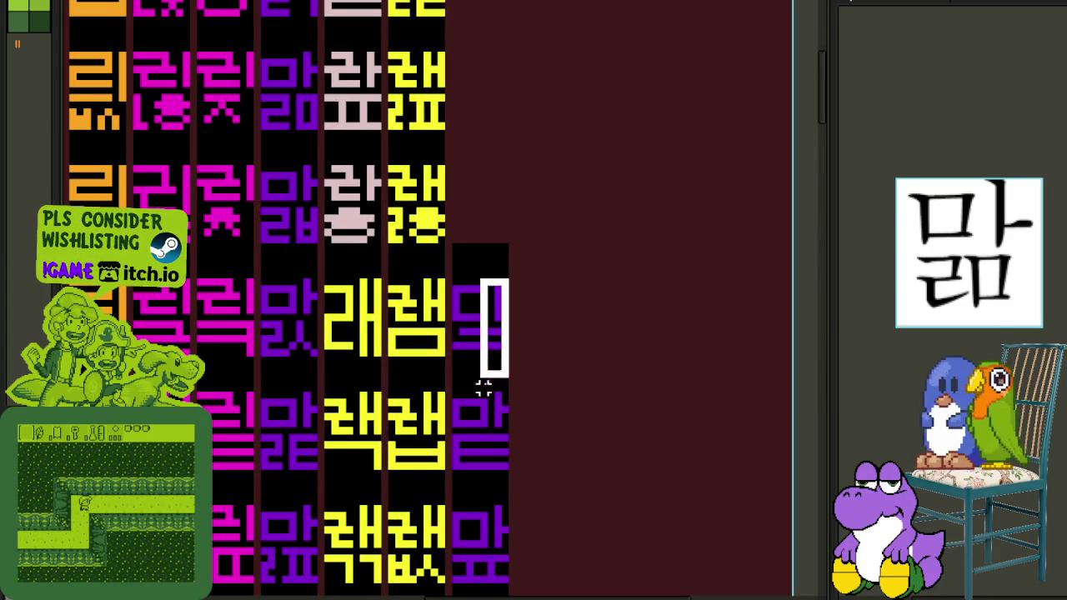
pyautogui.moveTo(491, 334); pyautogui.dragTo(453, 546)
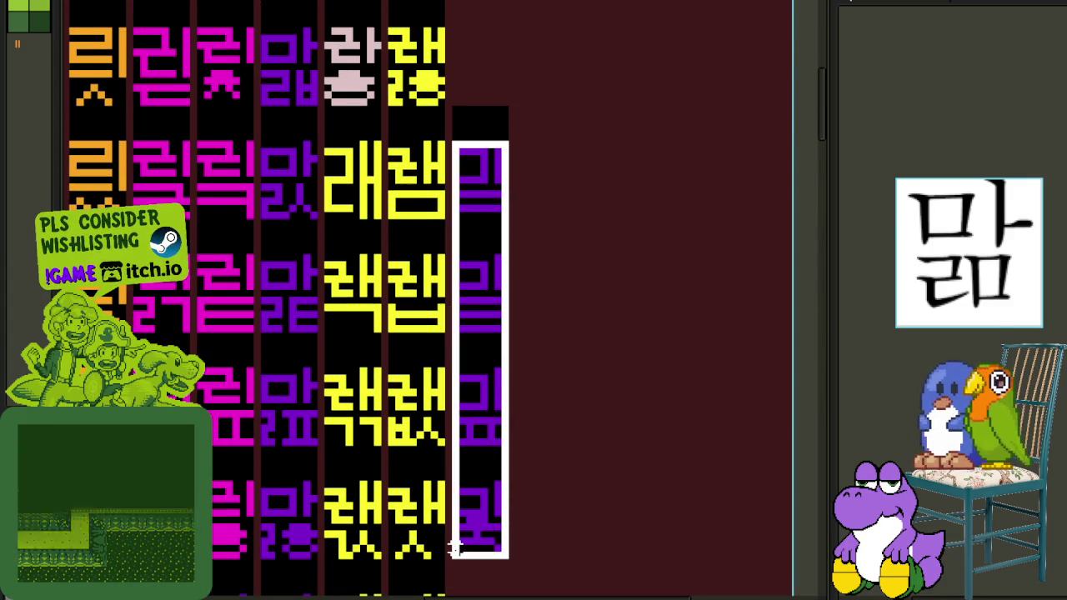
pyautogui.scroll(-2, 471, 512)
pyautogui.moveTo(521, 455); pyautogui.dragTo(540, 478)
pyautogui.scroll(2, 529, 495)
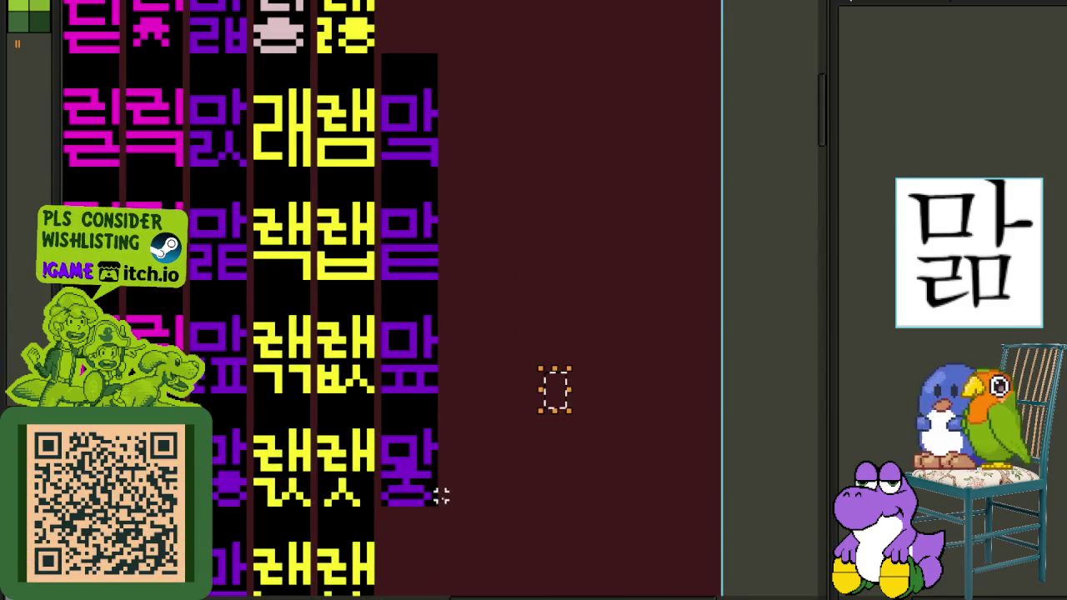
# Select the right purple column and a block of glyphs, then return to the sheet's top rows.
pyautogui.moveTo(433, 502); pyautogui.dragTo(385, 83)
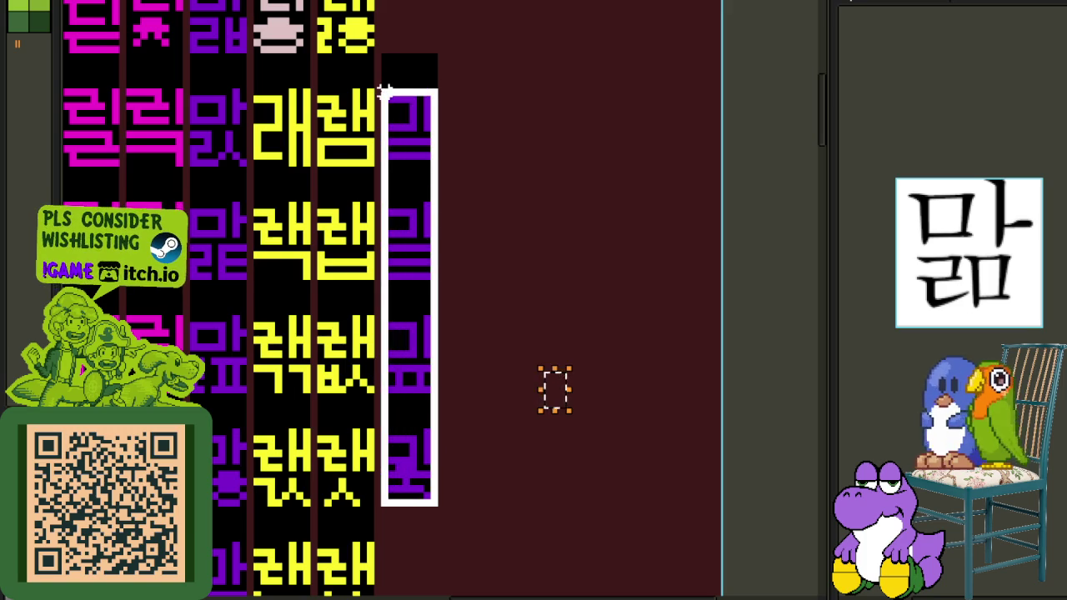
pyautogui.scroll(-2, 385, 89)
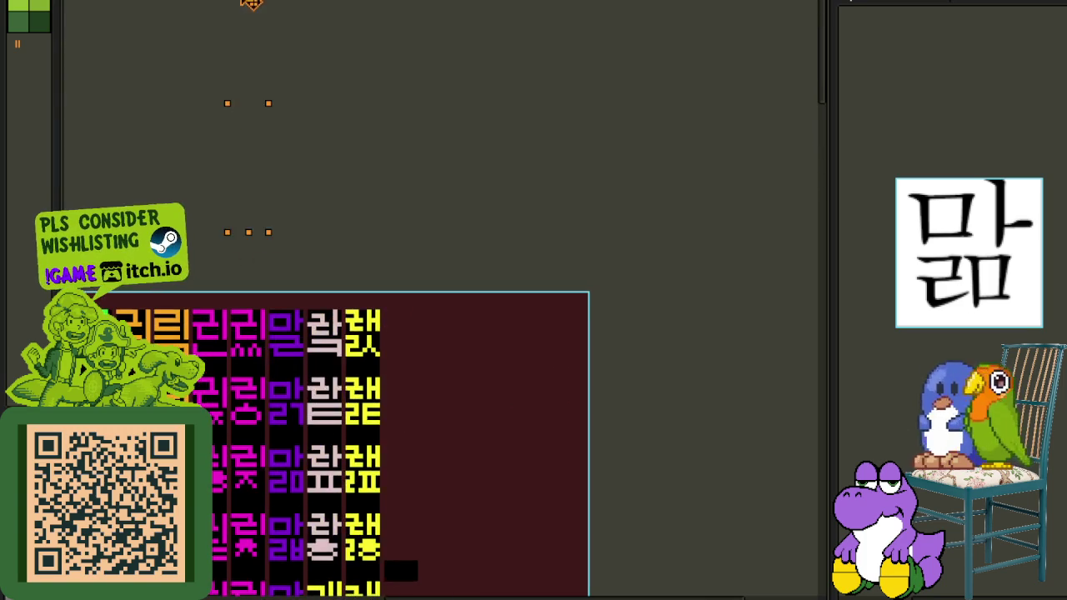
pyautogui.scroll(1, 321, 348)
pyautogui.scroll(1, 343, 309)
pyautogui.scroll(-2, 500, 291)
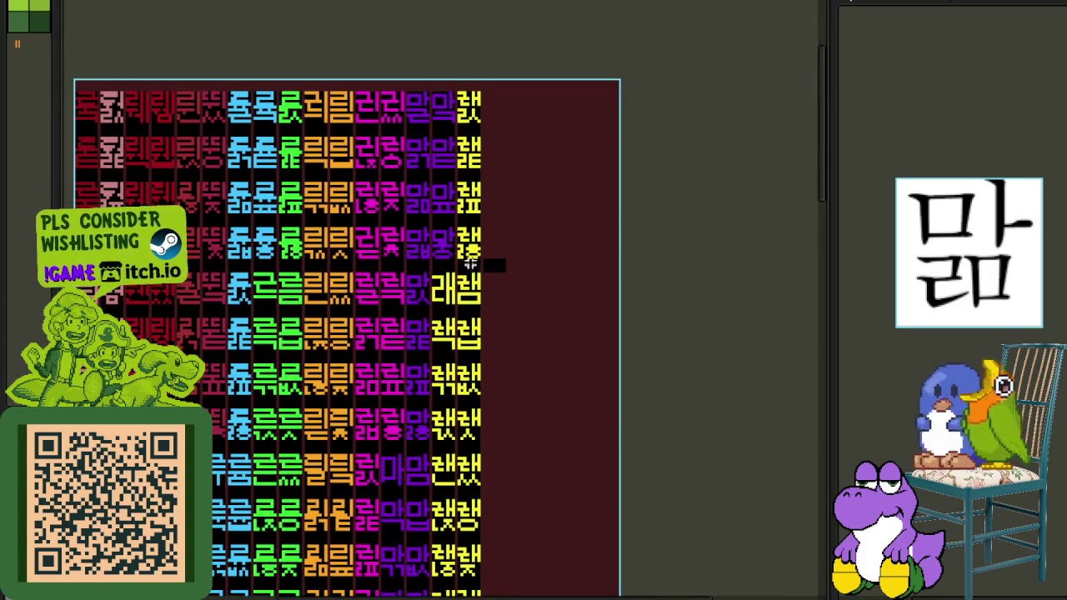
pyautogui.moveTo(484, 248)
pyautogui.mouseDown()
pyautogui.moveTo(603, 361)
pyautogui.moveTo(642, 340)
pyautogui.mouseUp()
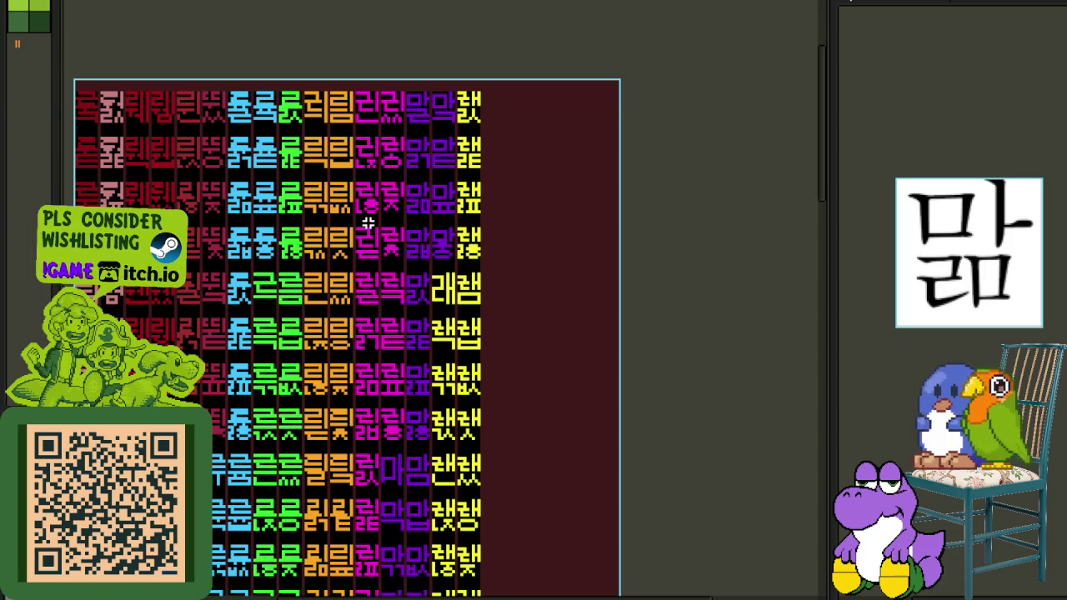
pyautogui.moveTo(484, 257); pyautogui.dragTo(440, 233)
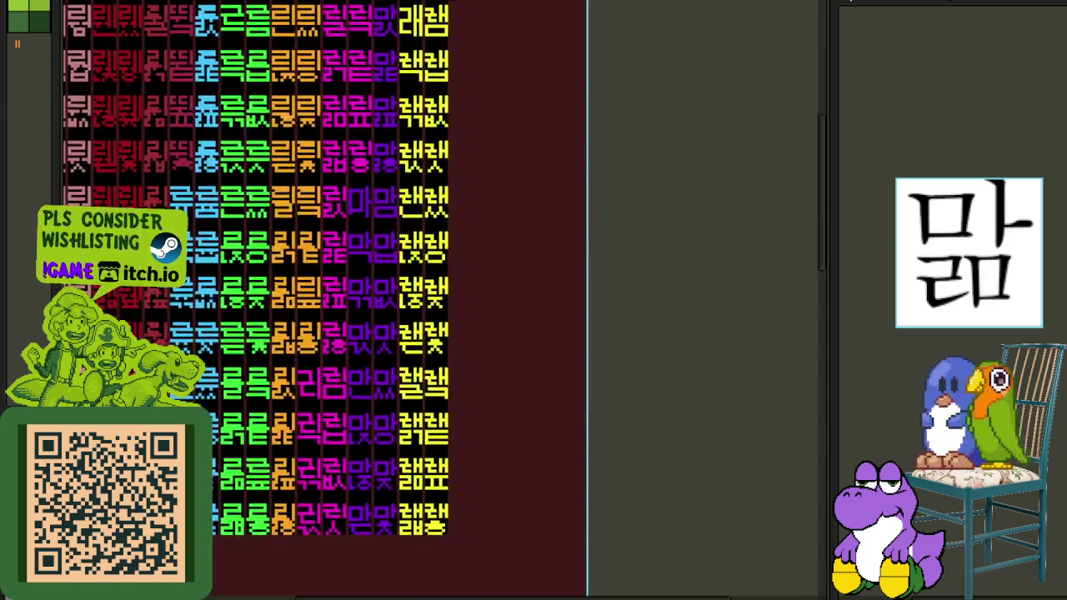
pyautogui.scroll(-2, 321, 282)
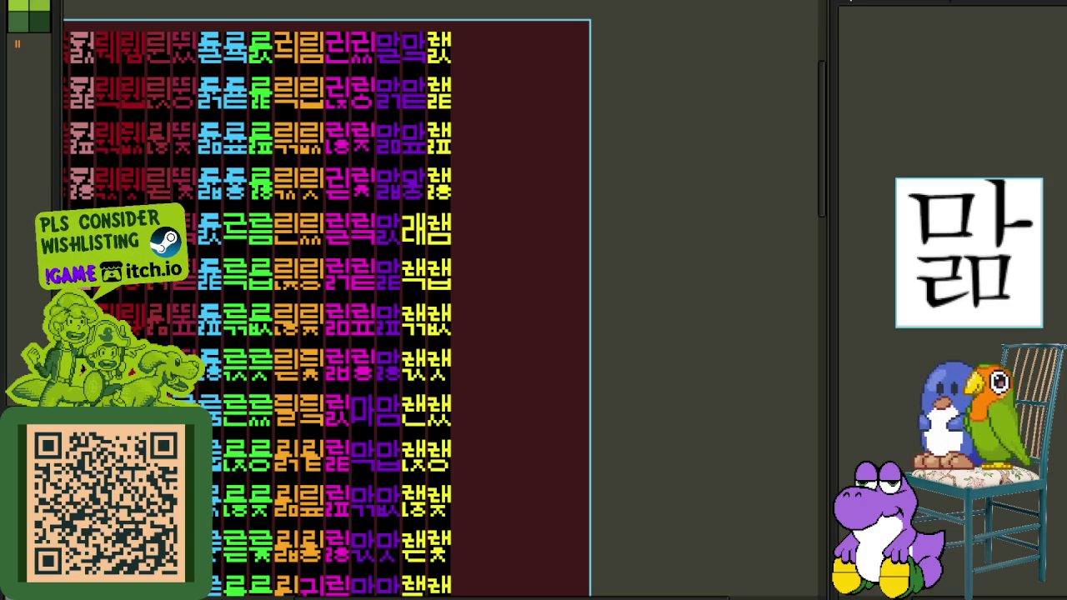
pyautogui.scroll(1, 425, 225)
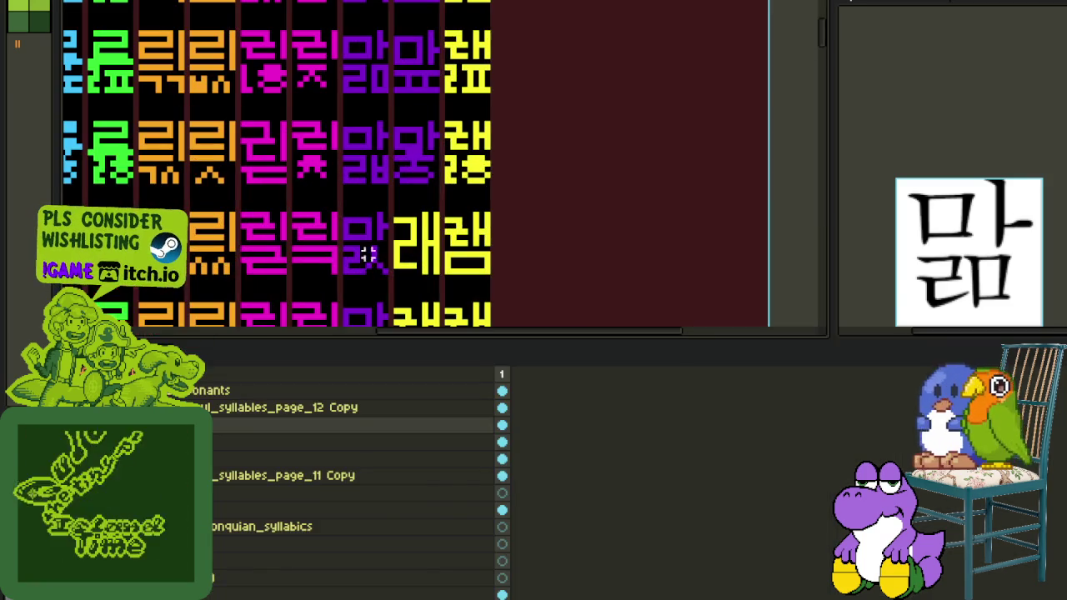
# Recolour the 매 syllable green by outlining and filling the ㅁ and turning the ㅐ green.
pyautogui.scroll(1, 425, 229)
pyautogui.scroll(1, 329, 238)
pyautogui.moveTo(372, 192); pyautogui.dragTo(363, 376)
pyautogui.moveTo(432, 190); pyautogui.dragTo(451, 305)
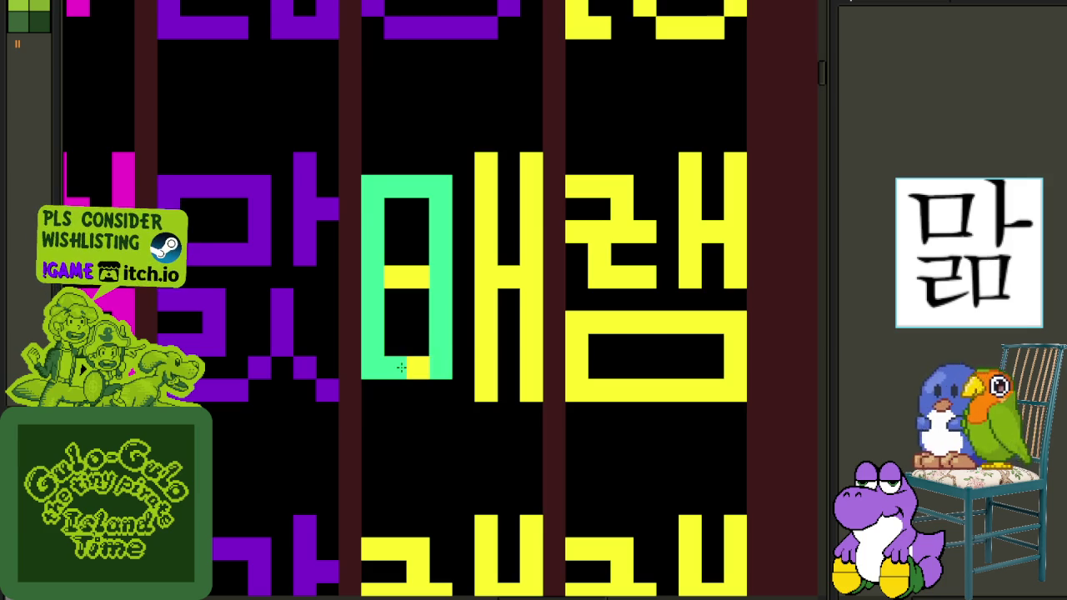
pyautogui.moveTo(411, 268)
pyautogui.mouseDown()
pyautogui.moveTo(405, 279)
pyautogui.moveTo(431, 258)
pyautogui.mouseUp()
pyautogui.click(479, 253)
pyautogui.scroll(2, 482, 288)
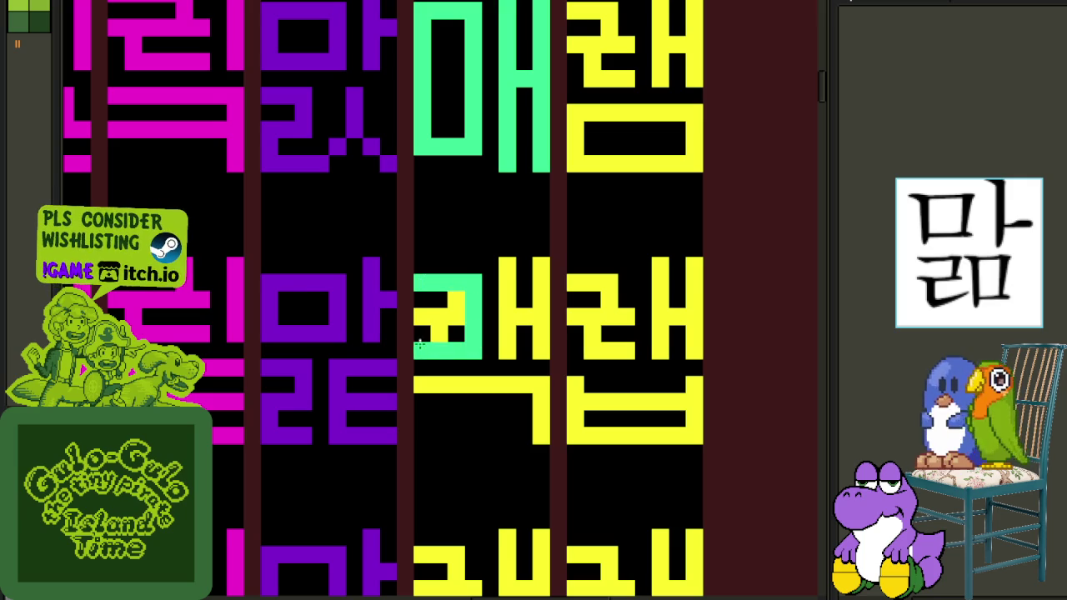
pyautogui.scroll(-2, 441, 319)
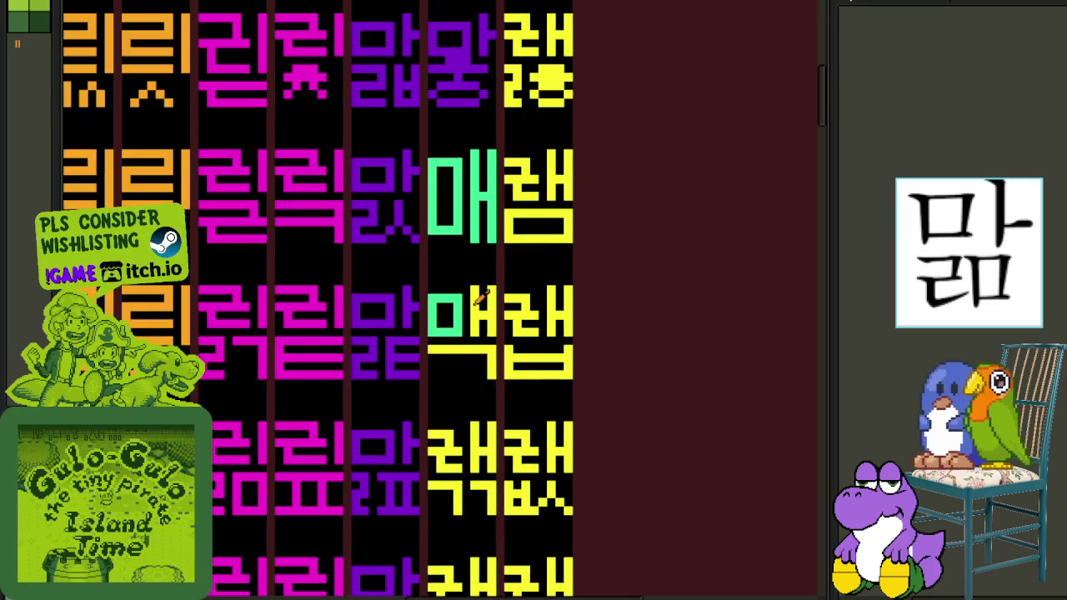
pyautogui.scroll(2, 448, 317)
pyautogui.click(487, 321)
# Copy the green 매 tile over the yellow slots in rows three and four, then save.
pyautogui.scroll(-2, 491, 312)
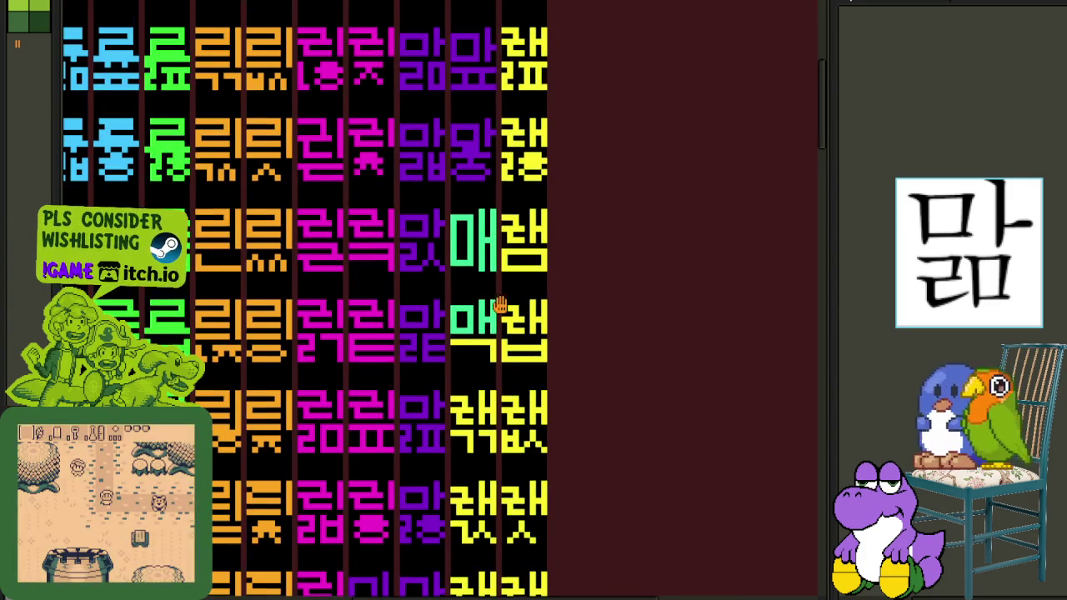
pyautogui.scroll(2, 500, 306)
pyautogui.scroll(1, 499, 309)
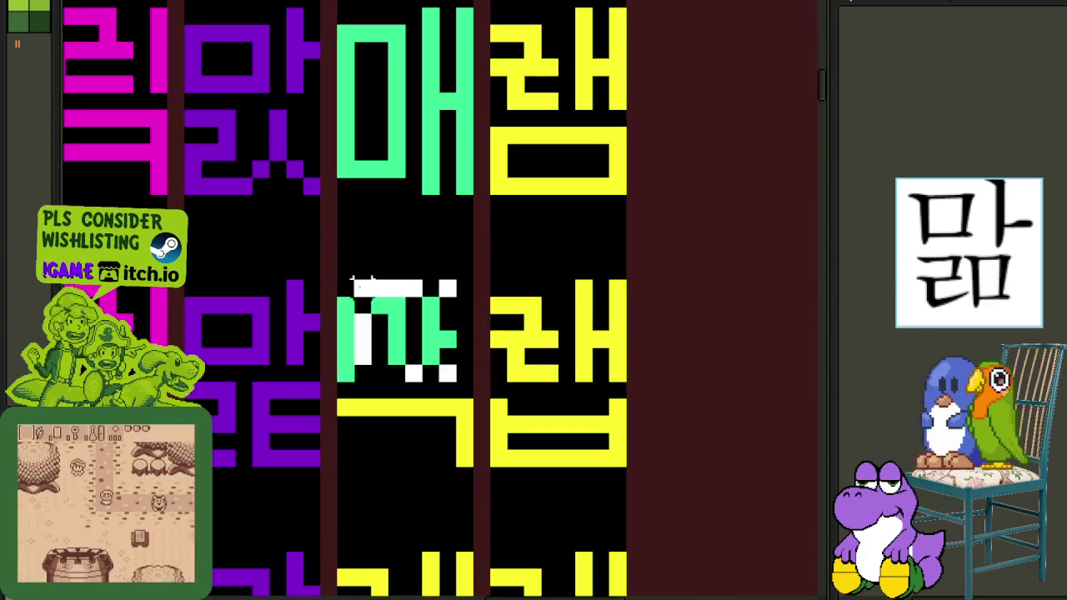
pyautogui.moveTo(354, 283)
pyautogui.mouseDown()
pyautogui.moveTo(543, 322)
pyautogui.moveTo(521, 62)
pyautogui.moveTo(450, 321)
pyautogui.mouseUp()
pyautogui.scroll(-2, 542, 321)
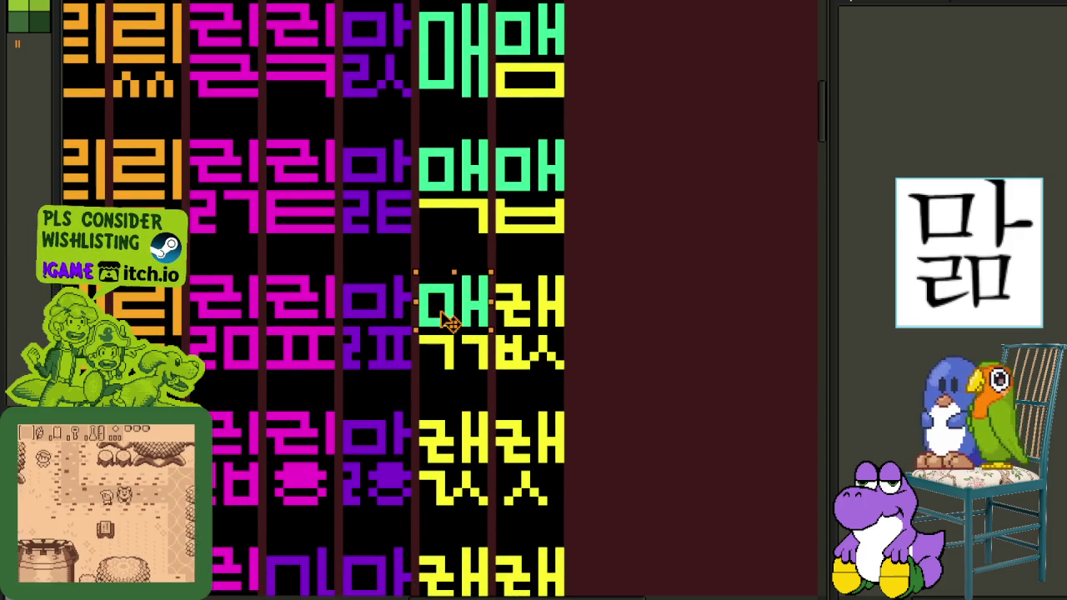
pyautogui.moveTo(450, 321)
pyautogui.mouseDown()
pyautogui.moveTo(533, 320)
pyautogui.moveTo(527, 362)
pyautogui.mouseUp()
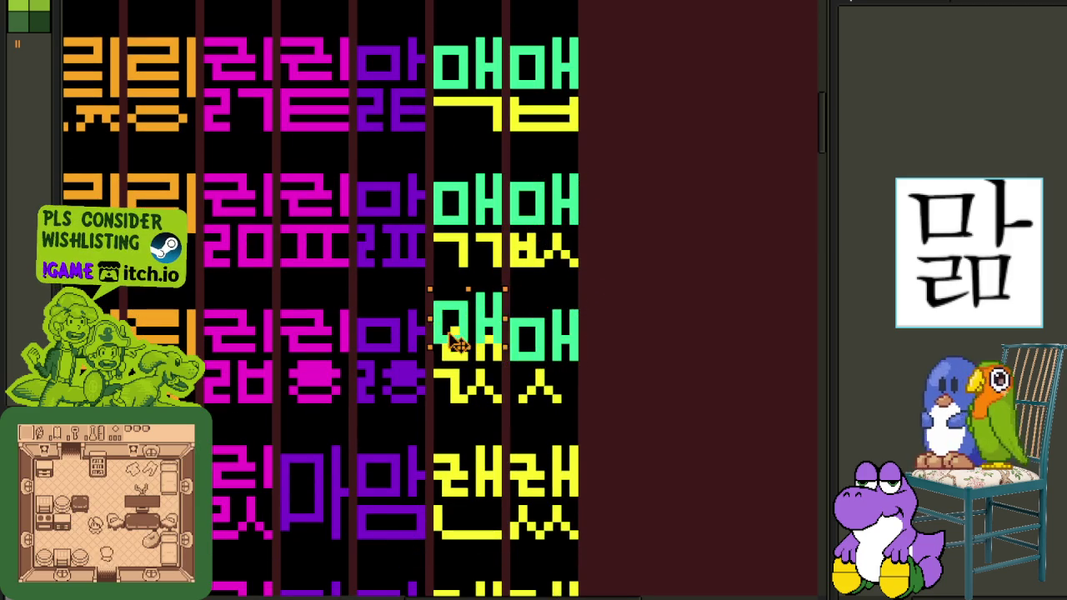
pyautogui.moveTo(470, 359); pyautogui.dragTo(462, 343)
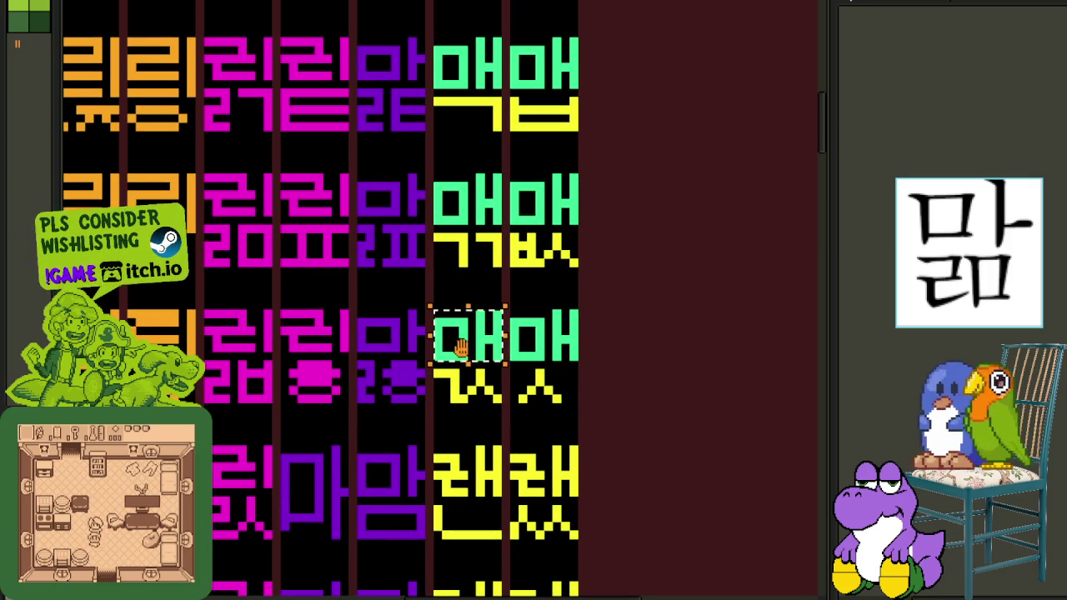
pyautogui.moveTo(440, 237)
pyautogui.mouseDown()
pyautogui.moveTo(435, 363)
pyautogui.moveTo(510, 366)
pyautogui.mouseUp()
pyautogui.moveTo(474, 248)
pyautogui.mouseDown()
pyautogui.moveTo(469, 357)
pyautogui.moveTo(398, 377)
pyautogui.mouseUp()
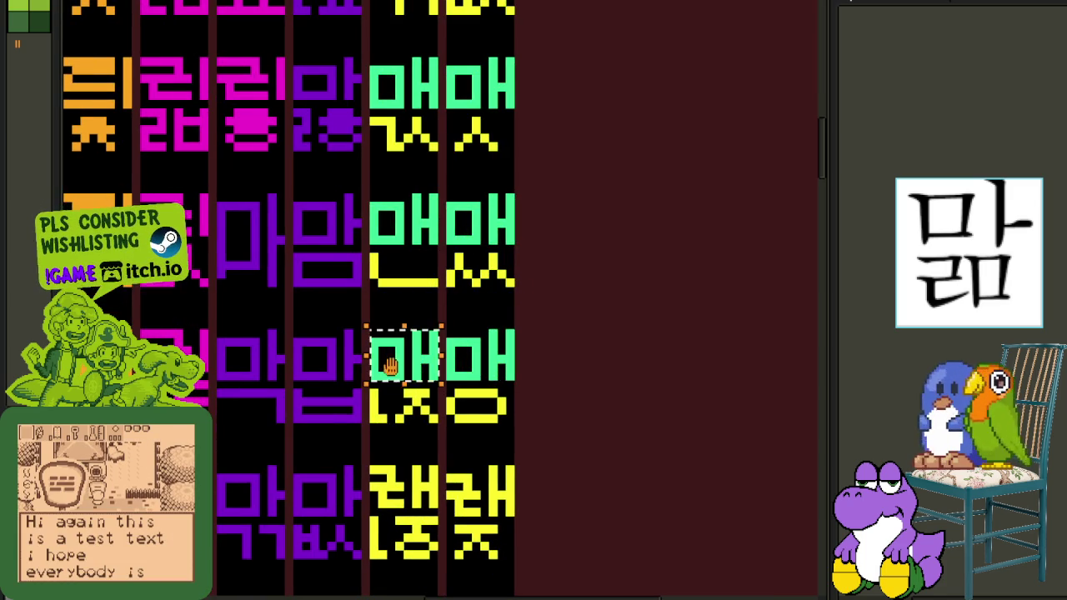
pyautogui.scroll(-2, 398, 377)
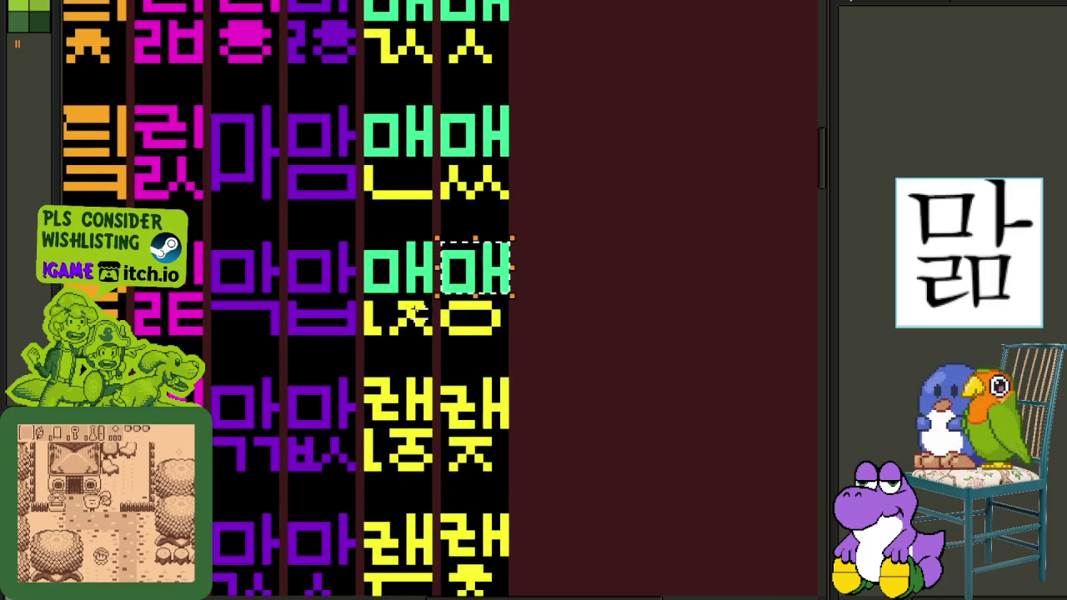
pyautogui.moveTo(499, 274)
pyautogui.mouseDown()
pyautogui.moveTo(477, 422)
pyautogui.moveTo(393, 405)
pyautogui.mouseUp()
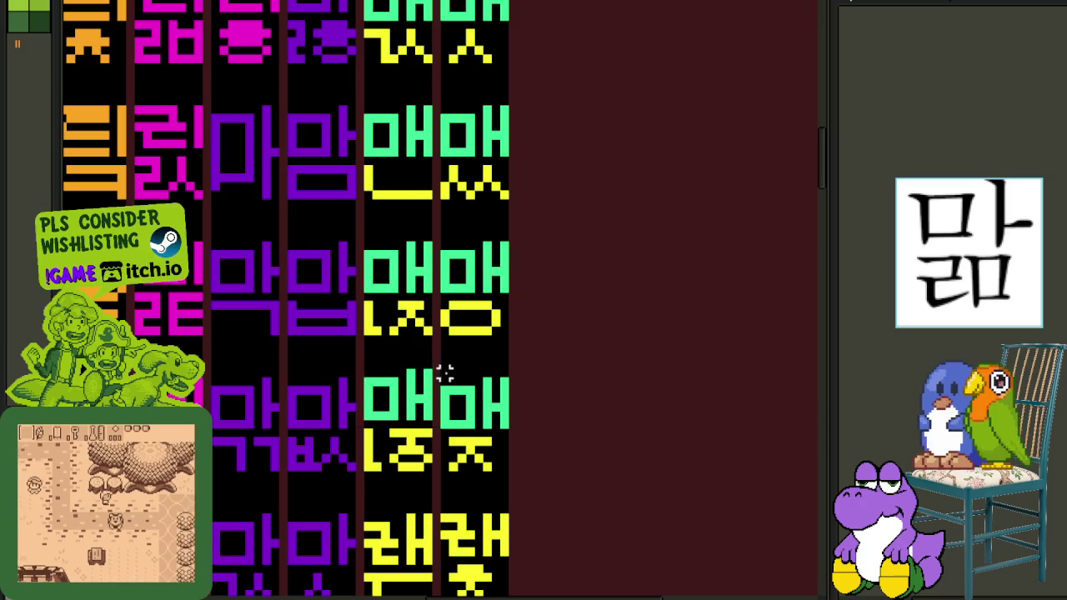
pyautogui.scroll(1, 405, 376)
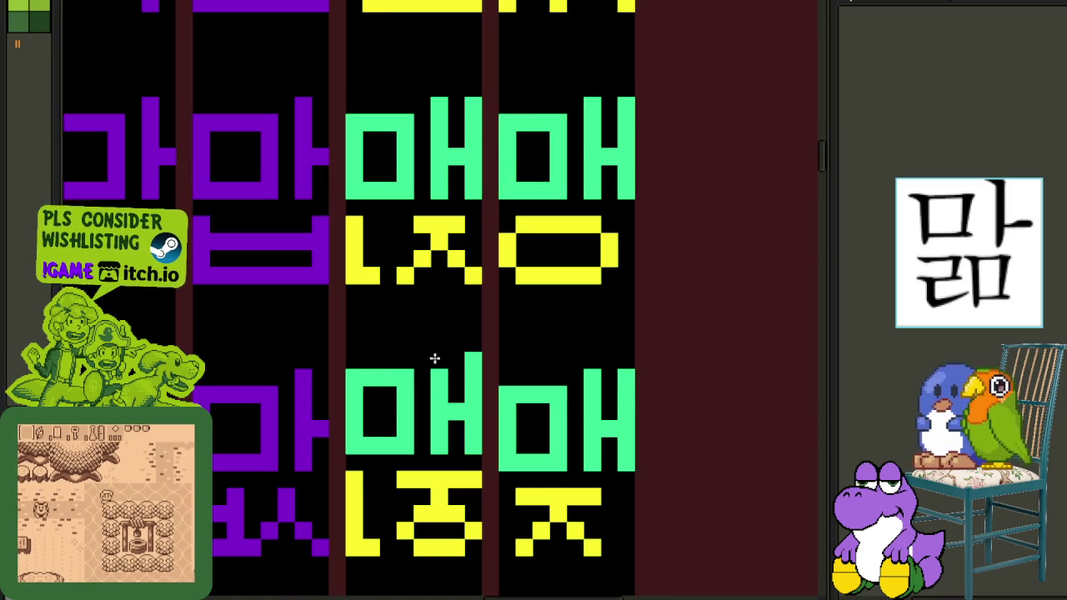
pyautogui.scroll(-3, 467, 362)
pyautogui.hotkey('ctrl', 's')
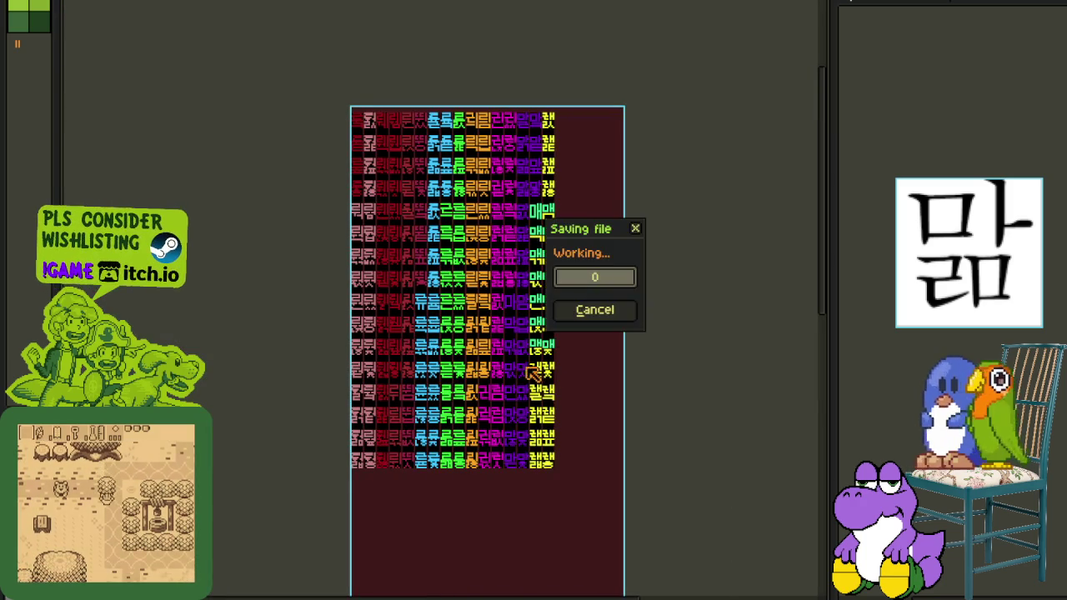
# Select the green 매 tile in the newest column and drag it onto the 랠 tile.
pyautogui.scroll(3, 509, 242)
pyautogui.scroll(1, 478, 281)
pyautogui.scroll(1, 498, 277)
pyautogui.scroll(-1, 498, 277)
pyautogui.scroll(1, 529, 358)
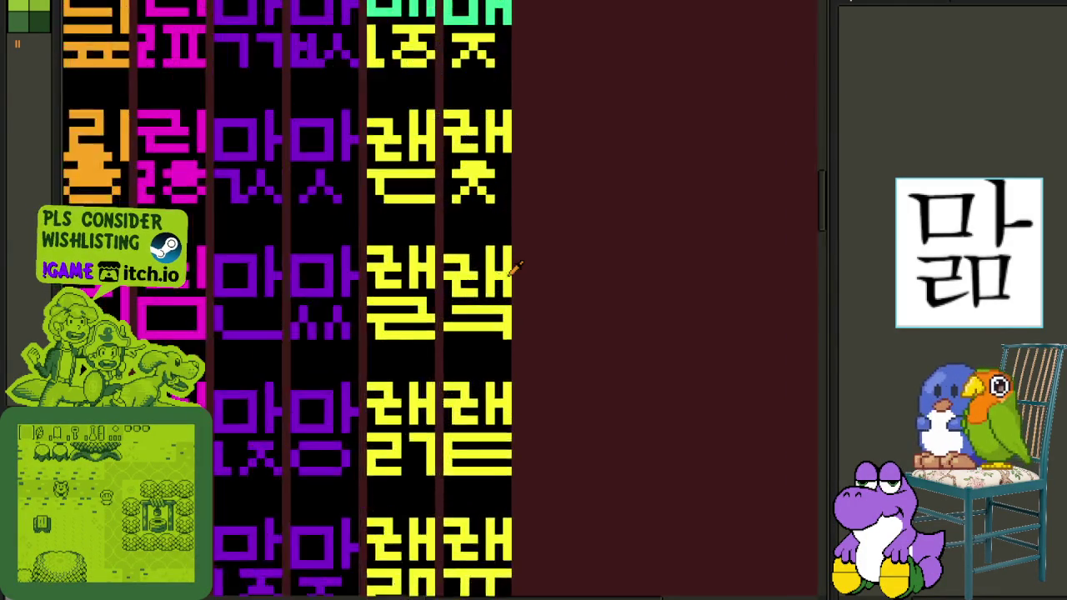
pyautogui.scroll(-1, 444, 271)
pyautogui.scroll(-1, 597, 219)
pyautogui.moveTo(578, 347); pyautogui.dragTo(537, 314)
pyautogui.scroll(1, 512, 340)
pyautogui.scroll(1, 500, 334)
pyautogui.scroll(-1, 509, 335)
pyautogui.scroll(-1, 542, 162)
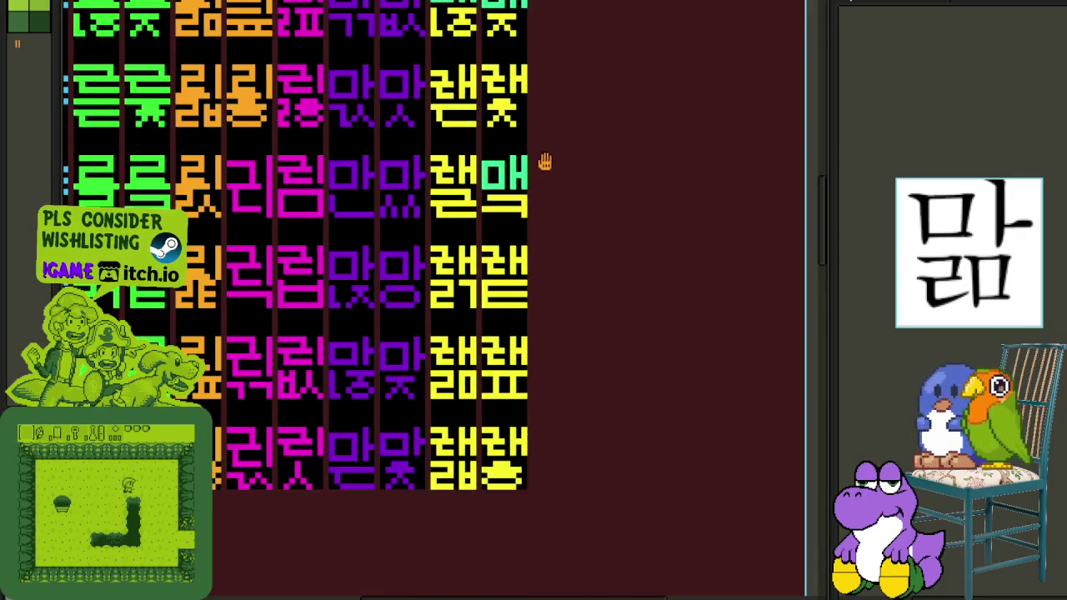
pyautogui.scroll(-1, 514, 383)
pyautogui.scroll(-1, 492, 416)
pyautogui.moveTo(540, 318)
pyautogui.mouseDown()
pyautogui.moveTo(508, 318)
pyautogui.moveTo(507, 105)
pyautogui.mouseUp()
pyautogui.moveTo(525, 500)
pyautogui.mouseDown()
pyautogui.moveTo(529, 336)
pyautogui.moveTo(533, 344)
pyautogui.moveTo(466, 230)
pyautogui.mouseUp()
pyautogui.scroll(2, 448, 278)
pyautogui.scroll(1, 471, 258)
pyautogui.click(540, 304)
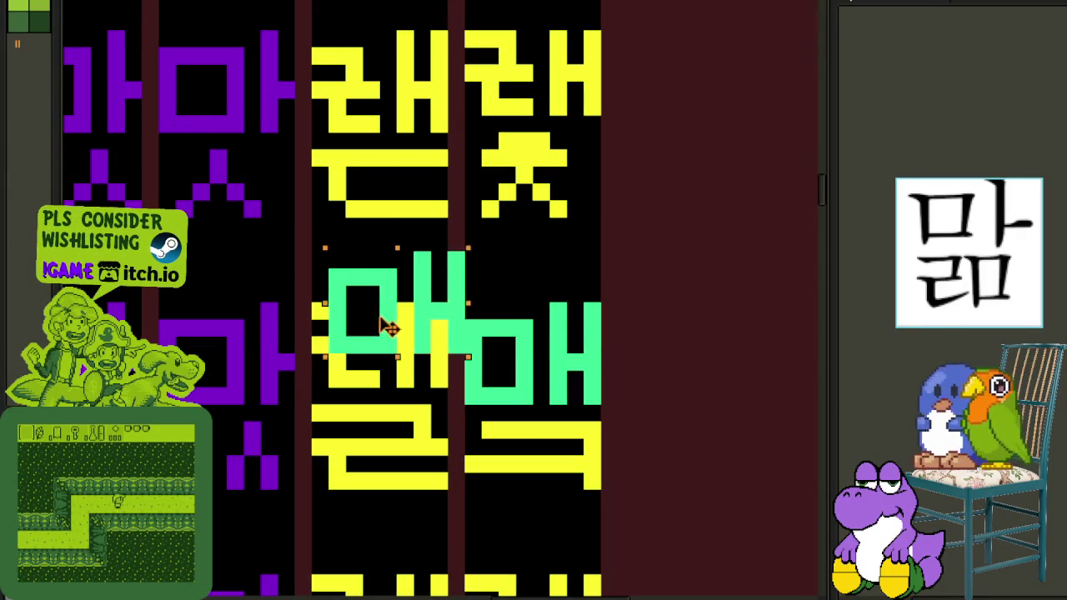
pyautogui.moveTo(540, 304); pyautogui.dragTo(384, 356)
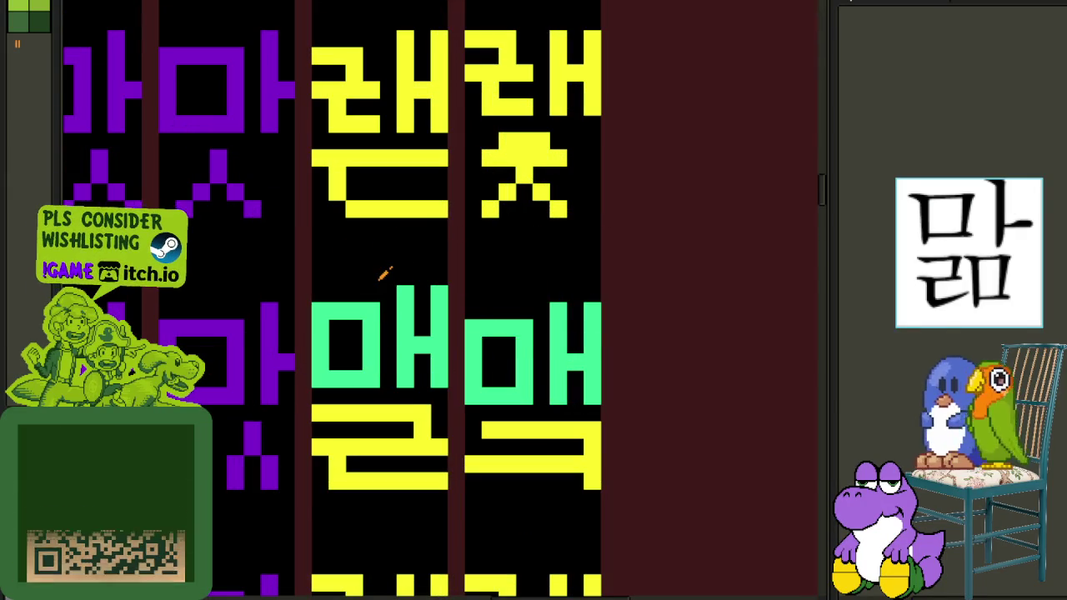
# Stamp the 매 block onto the lower-row tiles, undoing one misplaced move.
pyautogui.scroll(-2, 434, 286)
pyautogui.scroll(-1, 442, 286)
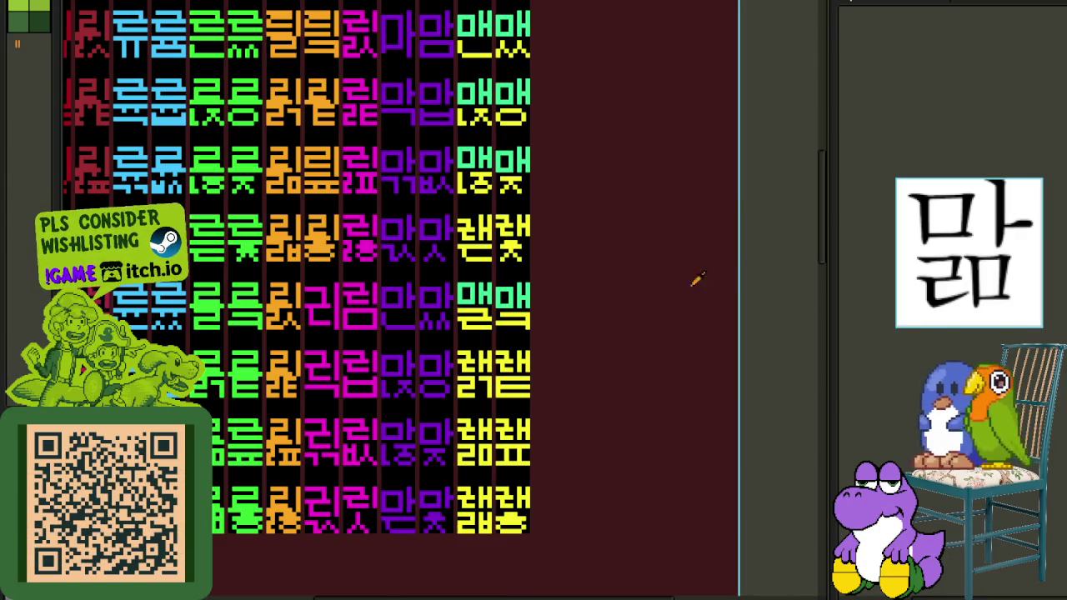
pyautogui.scroll(2, 457, 275)
pyautogui.scroll(1, 538, 333)
pyautogui.click(376, 262)
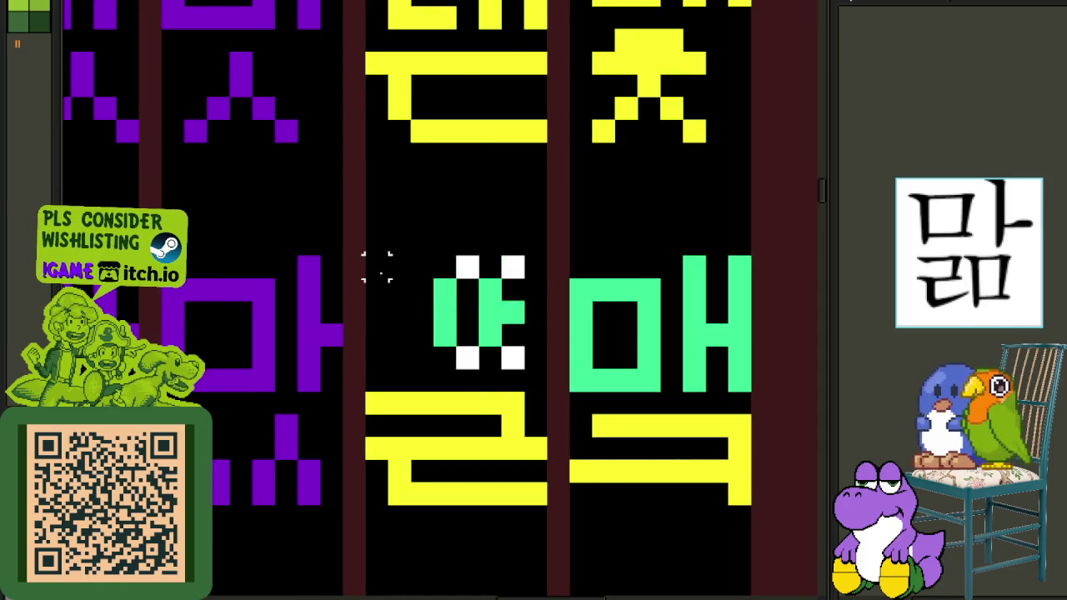
pyautogui.scroll(-1, 376, 281)
pyautogui.scroll(-1, 381, 291)
pyautogui.moveTo(381, 291)
pyautogui.mouseDown()
pyautogui.moveTo(385, 423)
pyautogui.moveTo(442, 309)
pyautogui.moveTo(430, 375)
pyautogui.moveTo(353, 374)
pyautogui.moveTo(367, 249)
pyautogui.moveTo(447, 386)
pyautogui.mouseUp()
pyautogui.moveTo(456, 342); pyautogui.dragTo(456, 339)
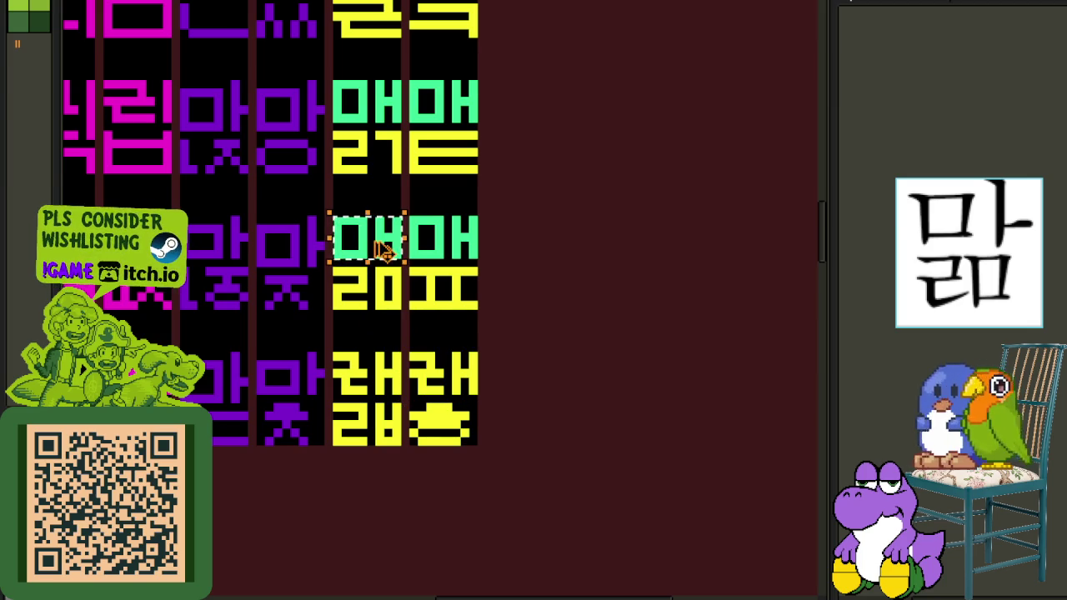
pyautogui.moveTo(382, 250); pyautogui.dragTo(442, 374)
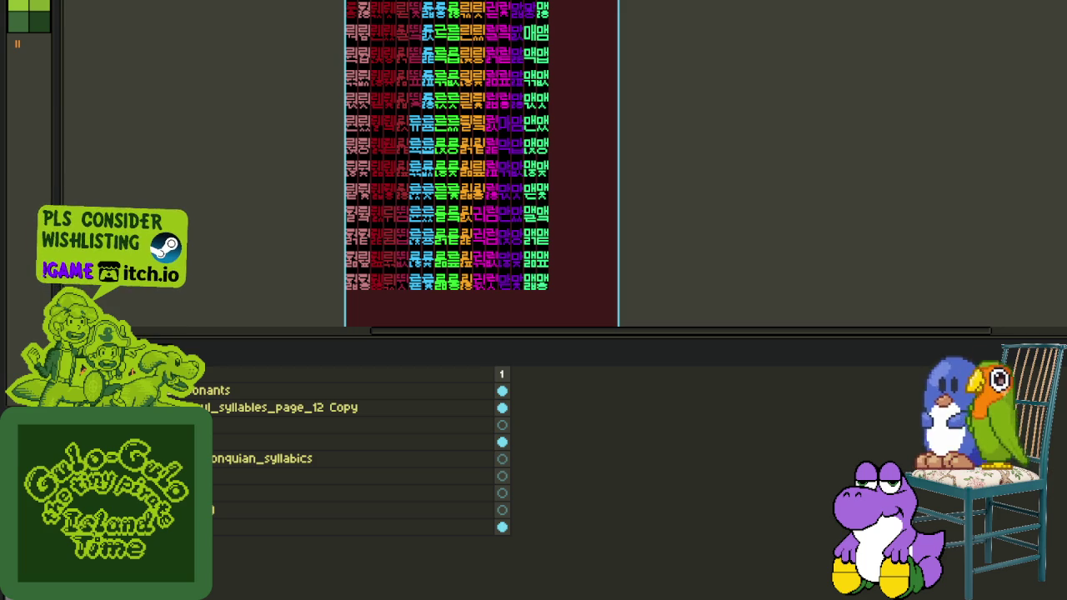
# Open the File menu.
pyautogui.hotkey('alt', 'f')
# Create a new sprite and paste the Hangul consonant chart into it.
pyautogui.press('n')
pyautogui.click(583, 409)
pyautogui.hotkey('ctrl', 'v')
pyautogui.click(775, 29)
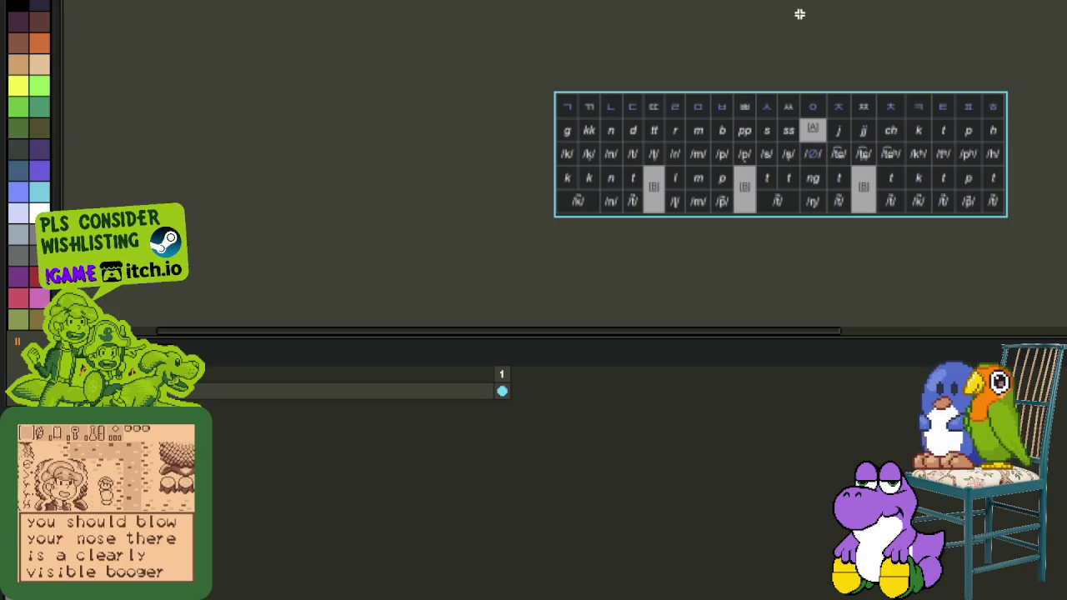
pyautogui.press('Tab')
# Draw a red underline beneath the first consonants.
pyautogui.scroll(1, 733, 65)
pyautogui.scroll(1, 733, 92)
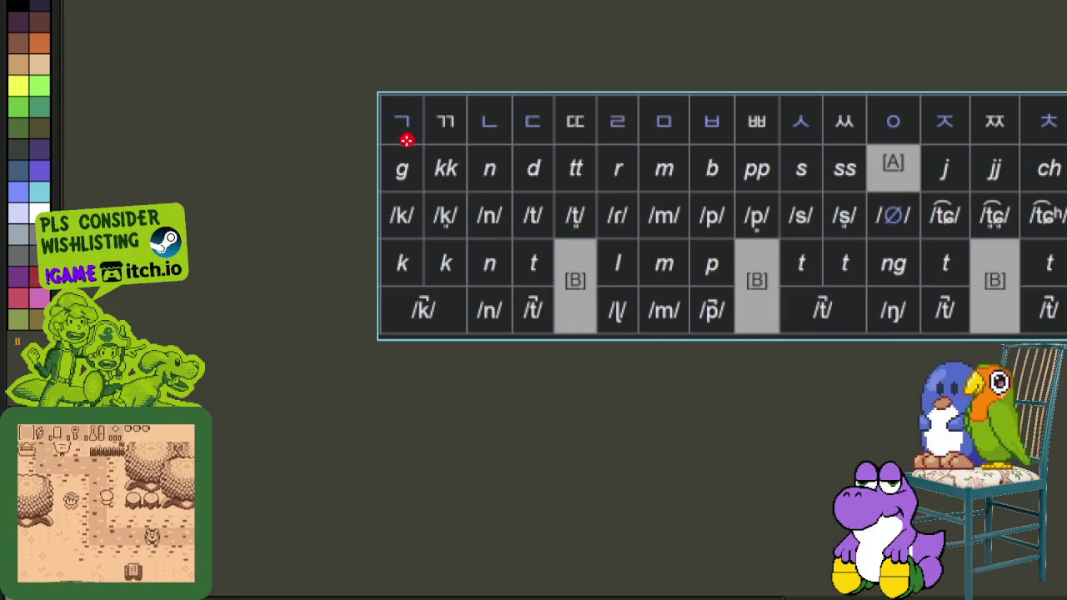
pyautogui.moveTo(389, 142); pyautogui.dragTo(551, 140)
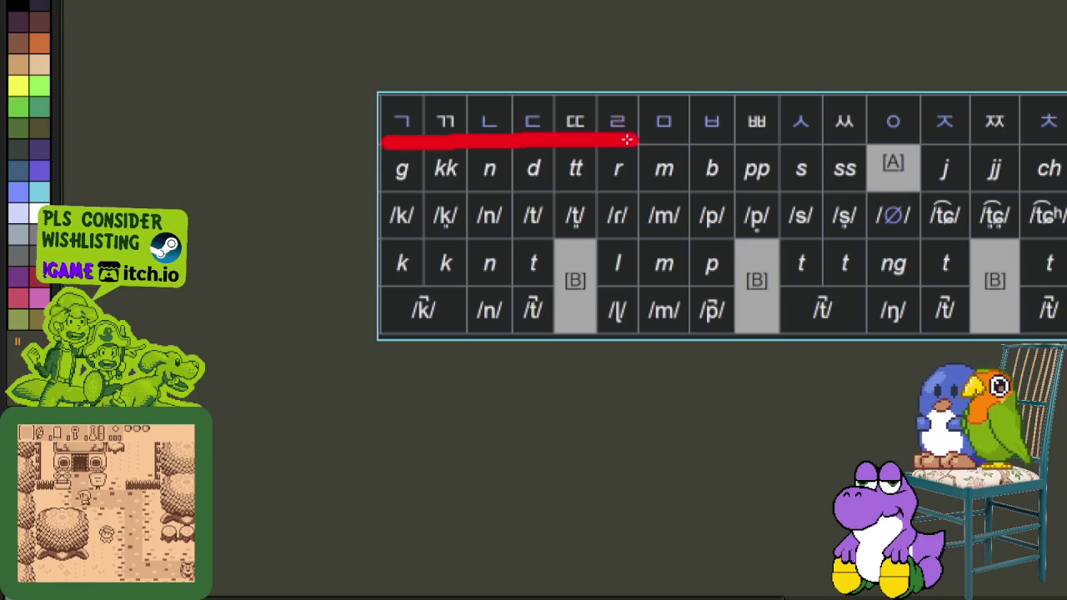
pyautogui.moveTo(628, 139); pyautogui.dragTo(129, 170)
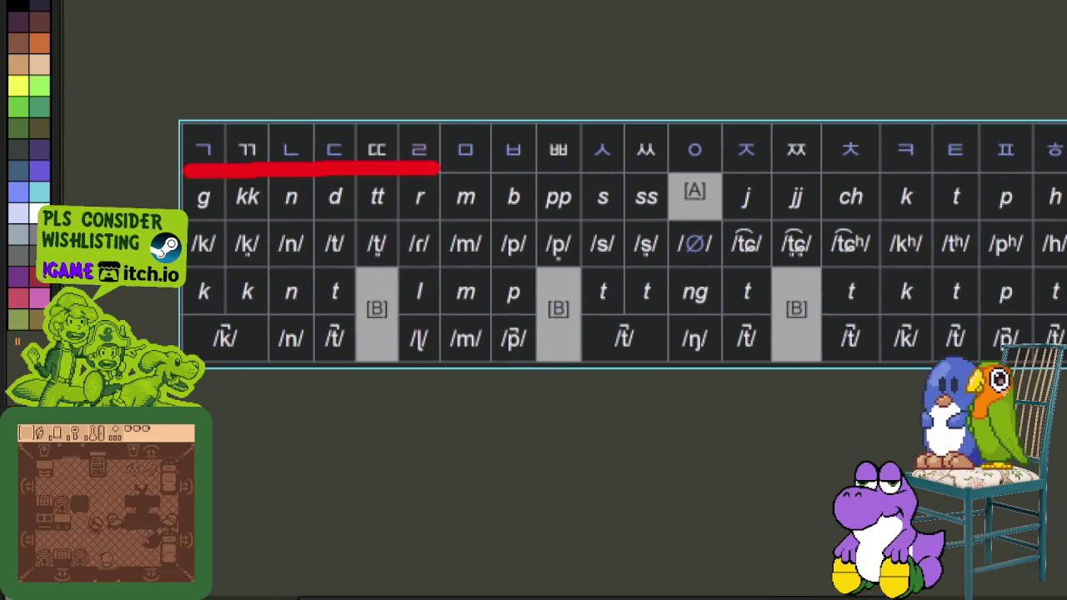
# Paint a yellow box around the ㅁ cell.
pyautogui.scroll(2, 413, 150)
pyautogui.scroll(1, 459, 166)
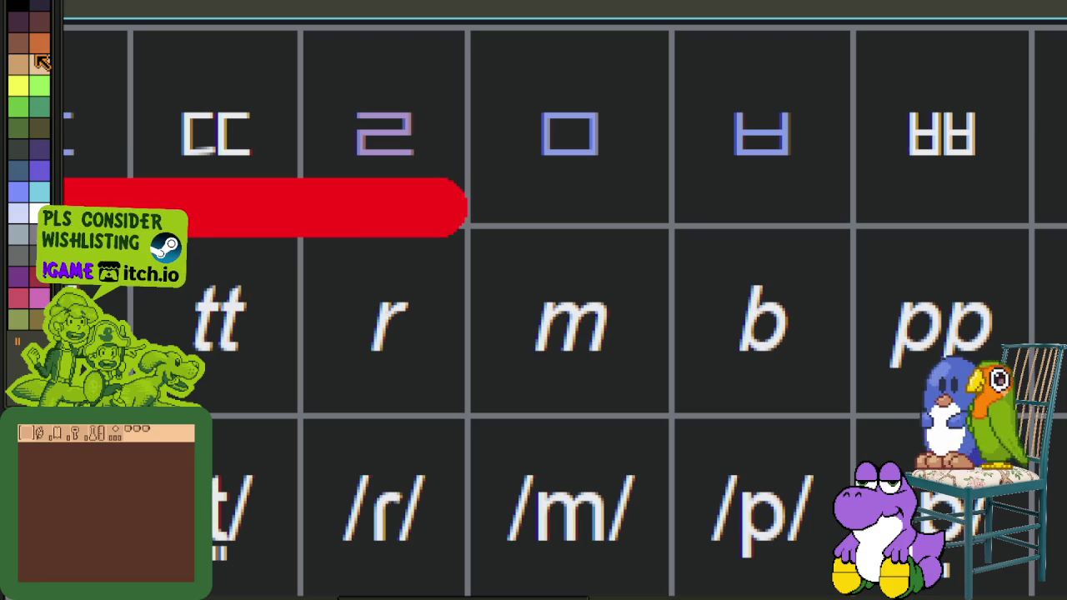
pyautogui.click(29, 87)
pyautogui.moveTo(489, 76); pyautogui.dragTo(496, 185)
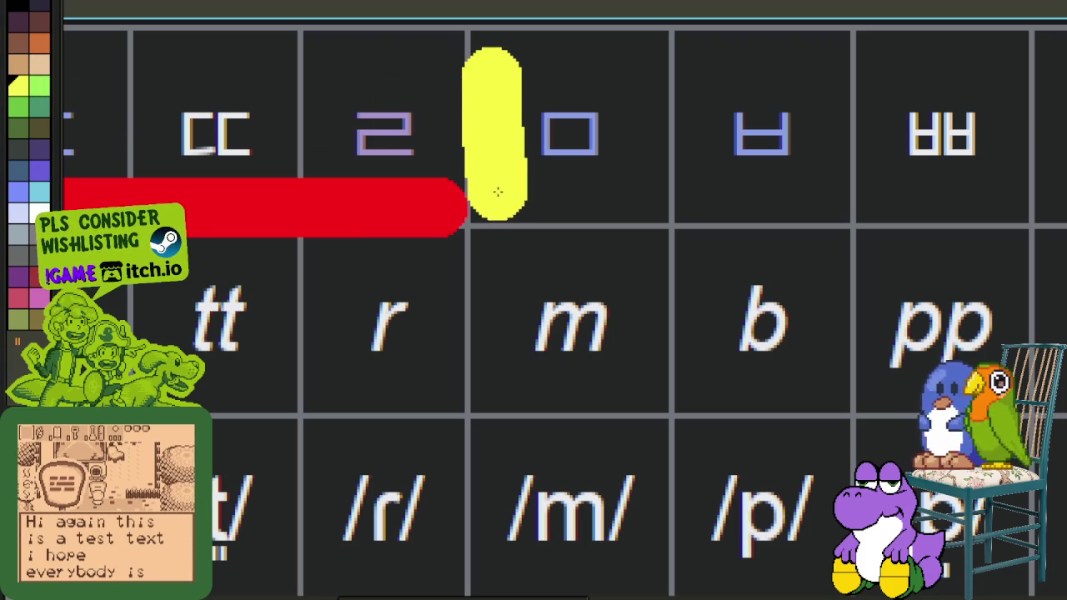
pyautogui.moveTo(497, 82)
pyautogui.mouseDown()
pyautogui.moveTo(638, 167)
pyautogui.moveTo(547, 195)
pyautogui.moveTo(624, 191)
pyautogui.mouseUp()
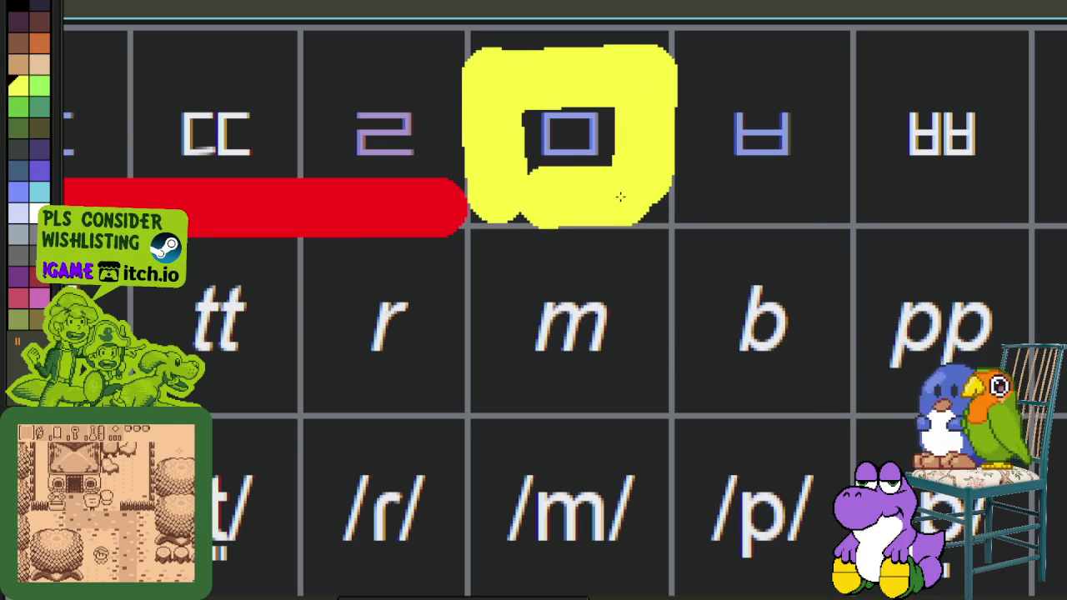
# Draw a white underline beneath ㅂ through ㅎ.
pyautogui.scroll(-2, 642, 187)
pyautogui.scroll(-3, 642, 188)
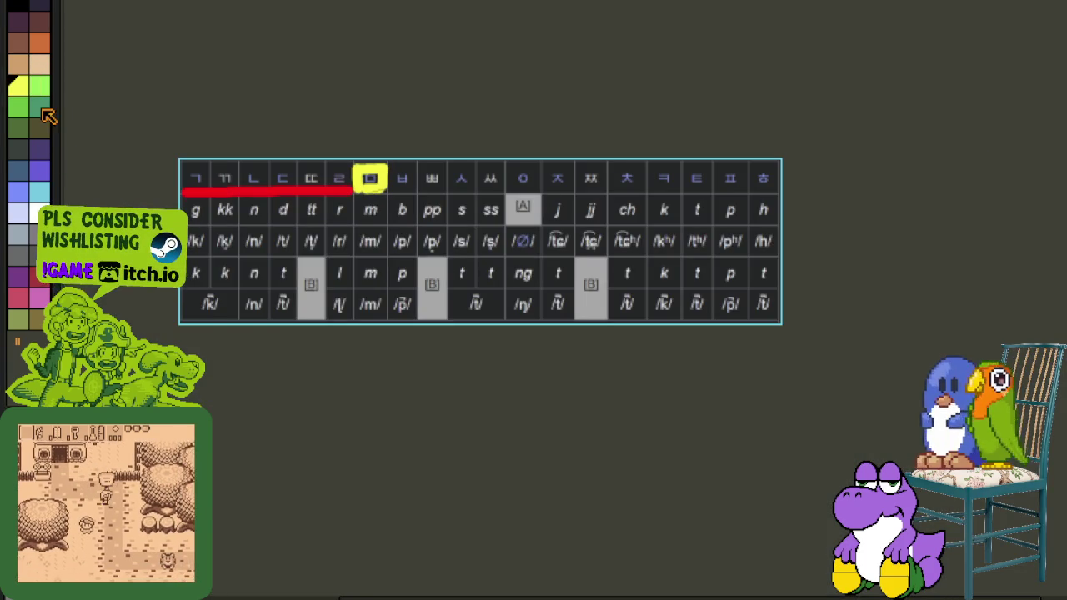
pyautogui.scroll(2, 458, 192)
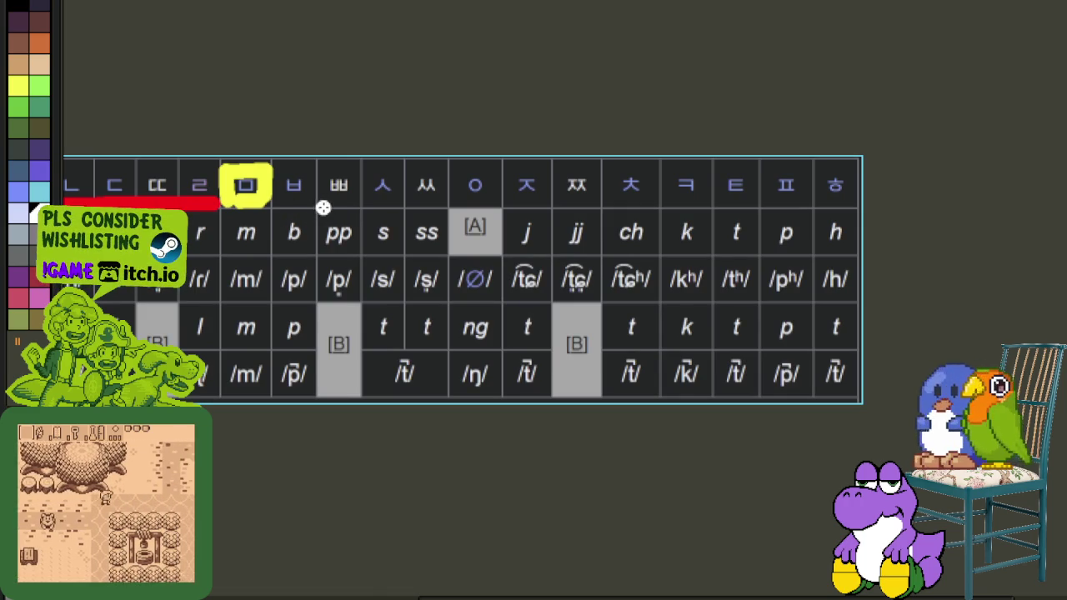
pyautogui.moveTo(386, 207); pyautogui.dragTo(840, 211)
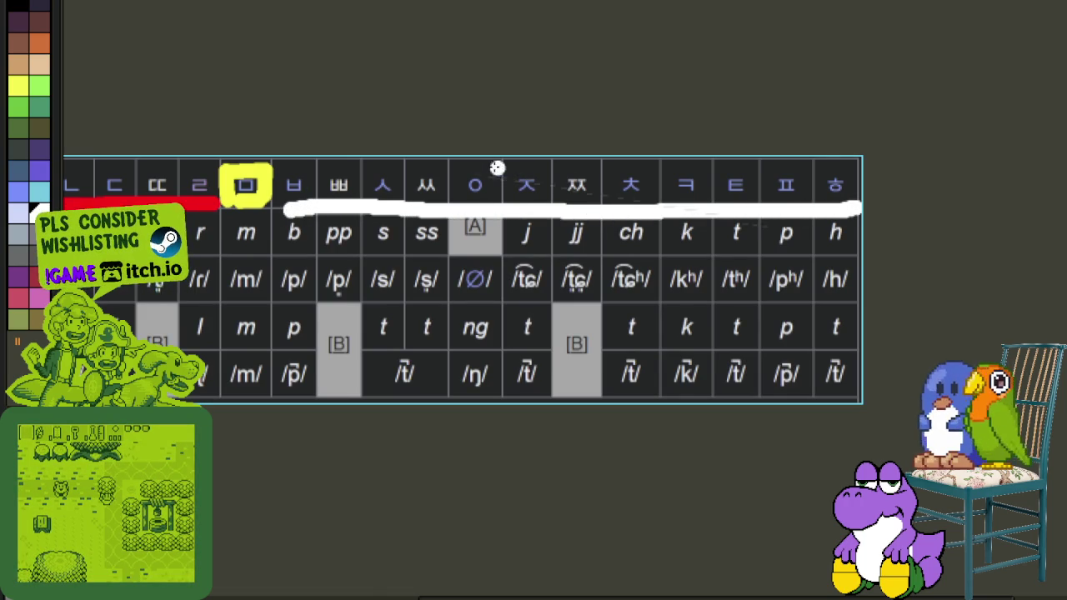
pyautogui.moveTo(429, 156); pyautogui.dragTo(532, 138)
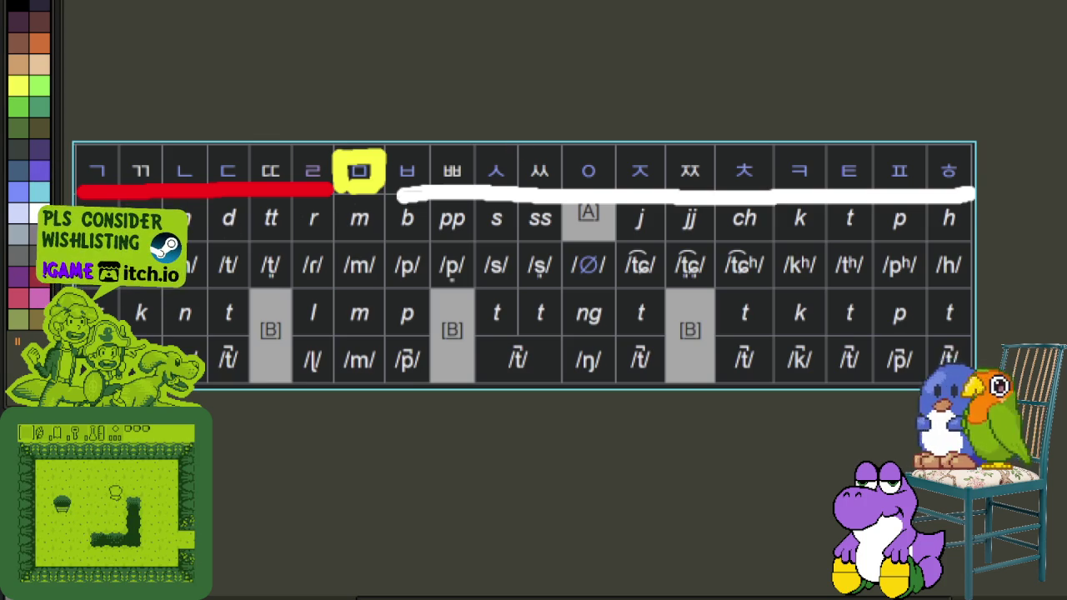
# Draw a blue bracket around the ㅉ cell.
pyautogui.scroll(5, 495, 181)
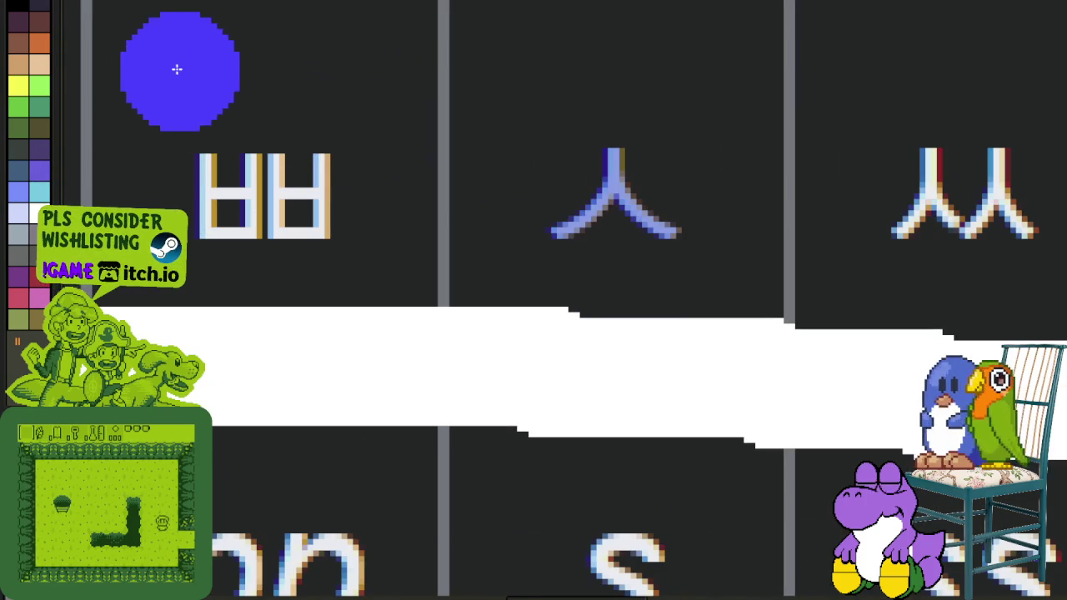
pyautogui.moveTo(135, 272)
pyautogui.mouseDown()
pyautogui.moveTo(331, 321)
pyautogui.moveTo(309, 335)
pyautogui.moveTo(325, 148)
pyautogui.moveTo(490, 130)
pyautogui.moveTo(581, 139)
pyautogui.moveTo(584, 335)
pyautogui.moveTo(422, 293)
pyautogui.mouseUp()
pyautogui.scroll(-5, 584, 336)
pyautogui.scroll(2, 555, 262)
pyautogui.scroll(3, 555, 262)
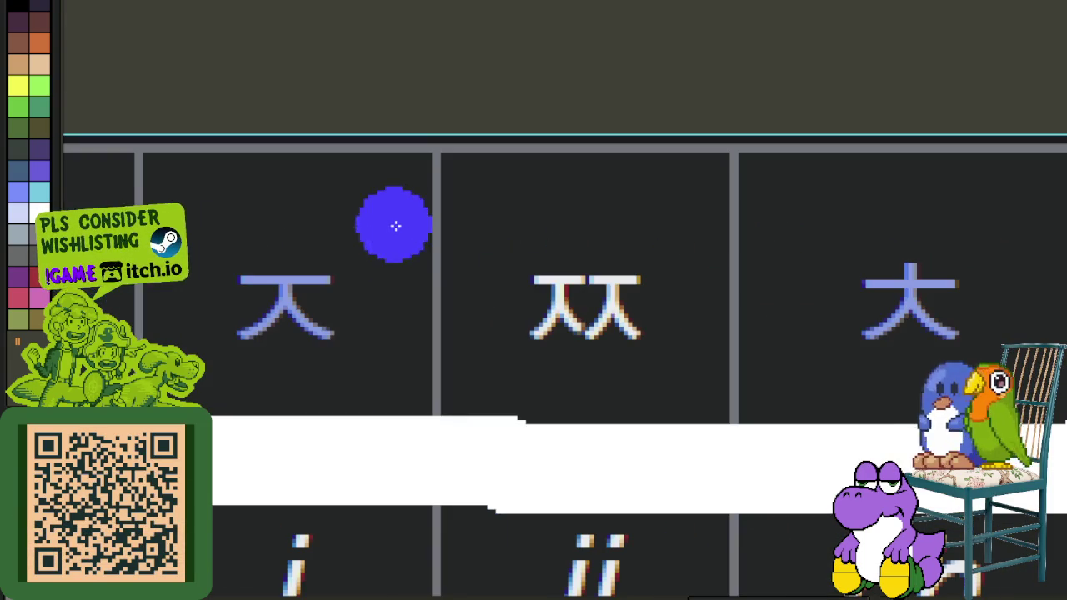
pyautogui.moveTo(454, 232)
pyautogui.mouseDown()
pyautogui.moveTo(450, 369)
pyautogui.moveTo(495, 222)
pyautogui.moveTo(695, 214)
pyautogui.moveTo(704, 397)
pyautogui.mouseUp()
# Pan around the annotated chart to bring the ㅇ–ㅎ cells into view.
pyautogui.scroll(-2, 704, 398)
pyautogui.scroll(-1, 529, 316)
pyautogui.scroll(-1, 528, 317)
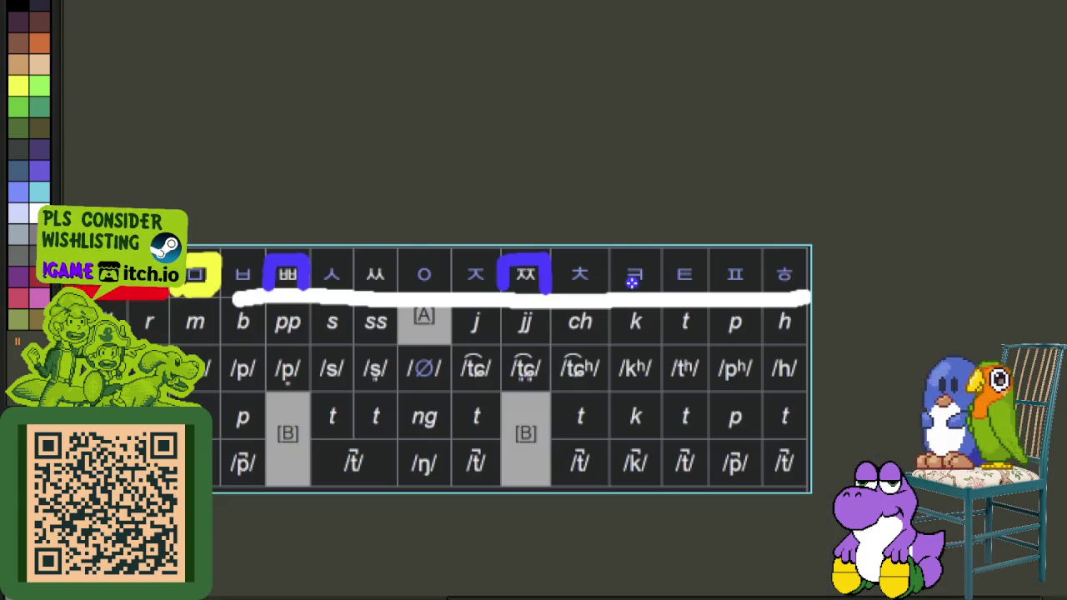
pyautogui.hscroll(-3, 367, 271)
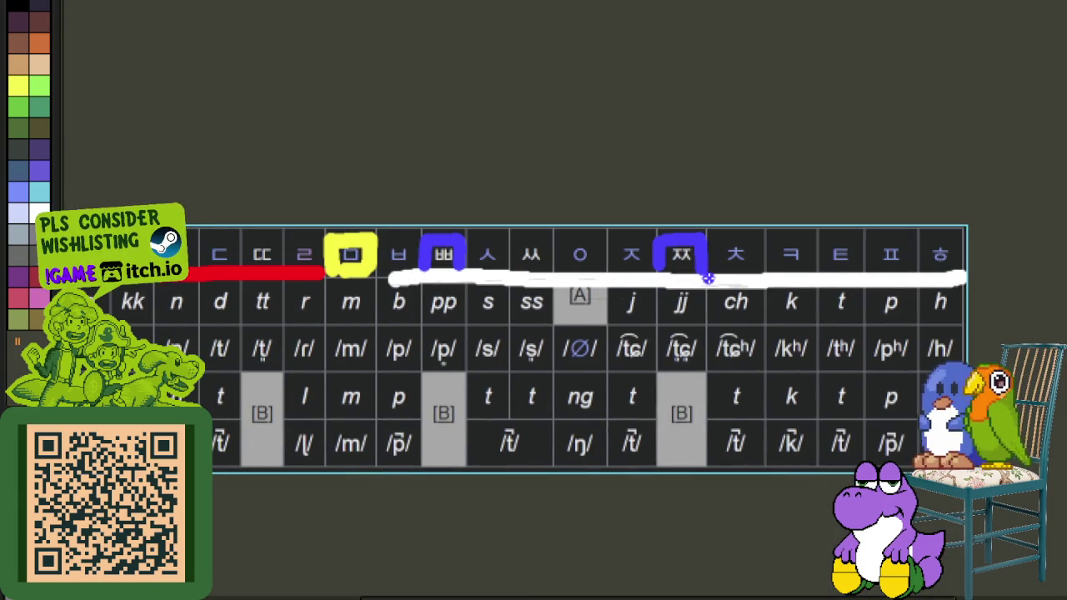
pyautogui.hscroll(-3, 350, 302)
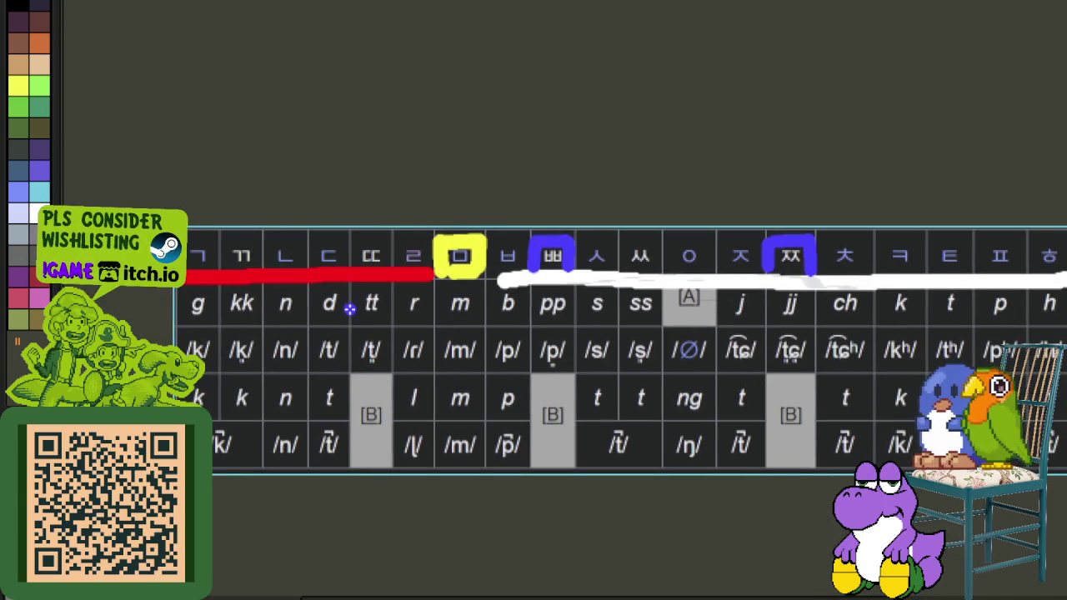
pyautogui.scroll(3, 357, 305)
pyautogui.scroll(2, 357, 278)
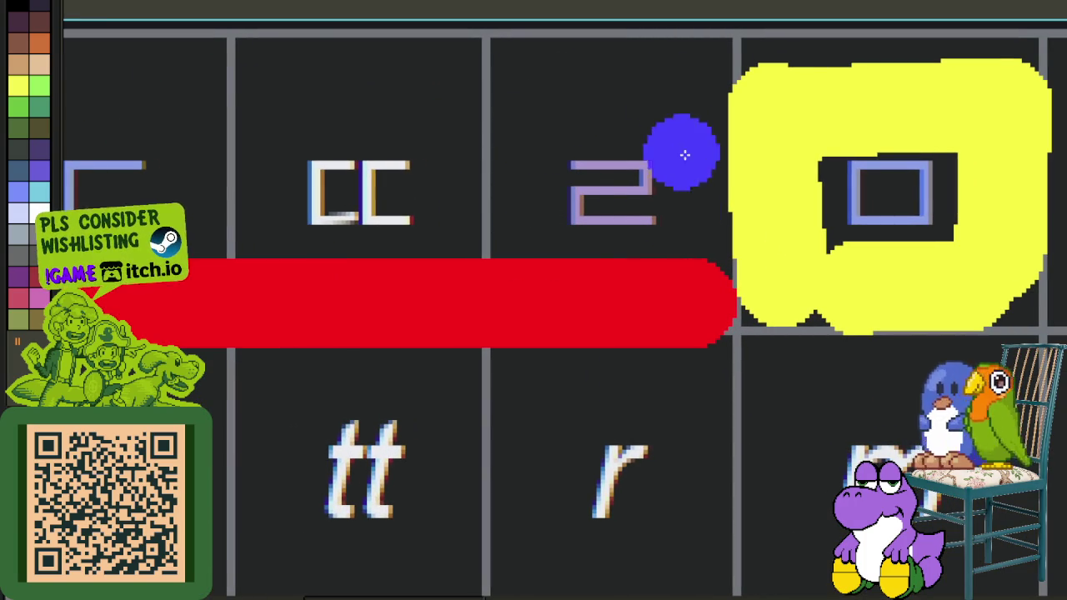
pyautogui.scroll(2, 285, 126)
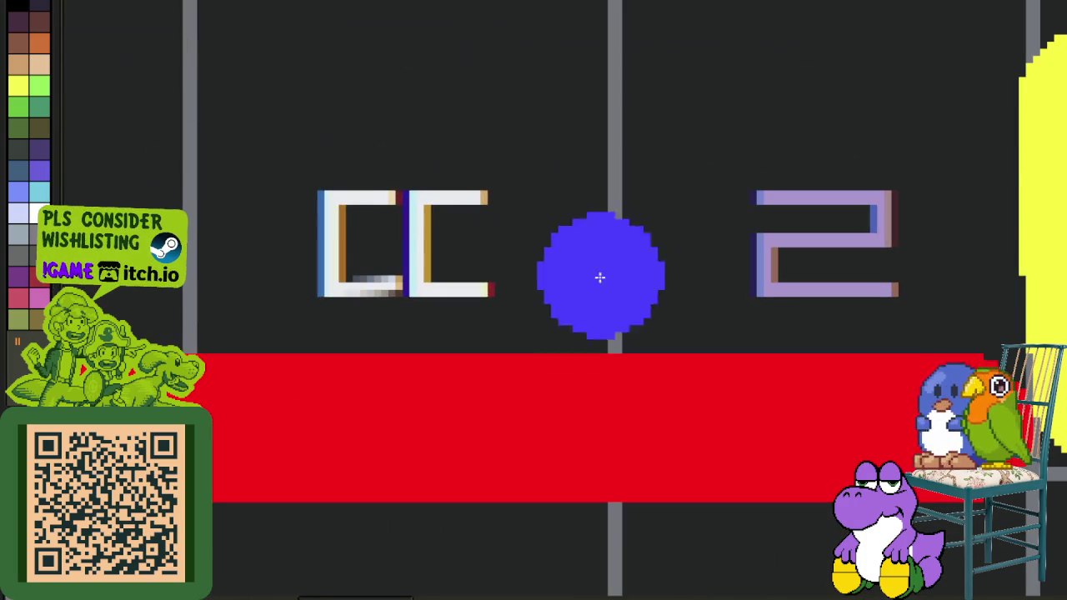
pyautogui.scroll(-1, 500, 246)
pyautogui.scroll(-3, 465, 250)
pyautogui.scroll(-2, 775, 255)
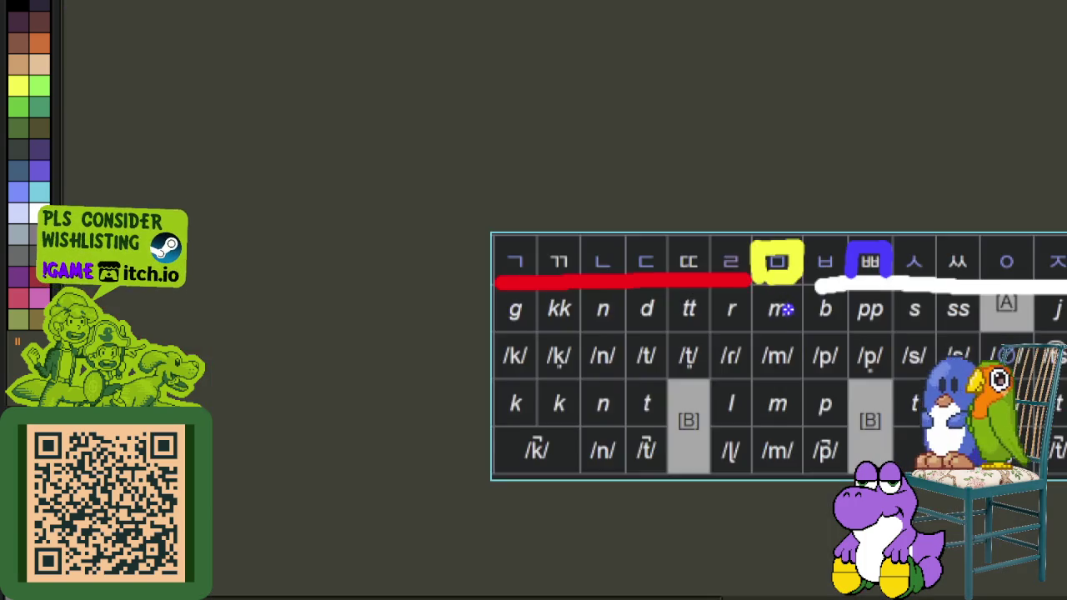
pyautogui.hscroll(3, 630, 278)
pyautogui.hscroll(3, 631, 277)
pyautogui.scroll(1, 419, 235)
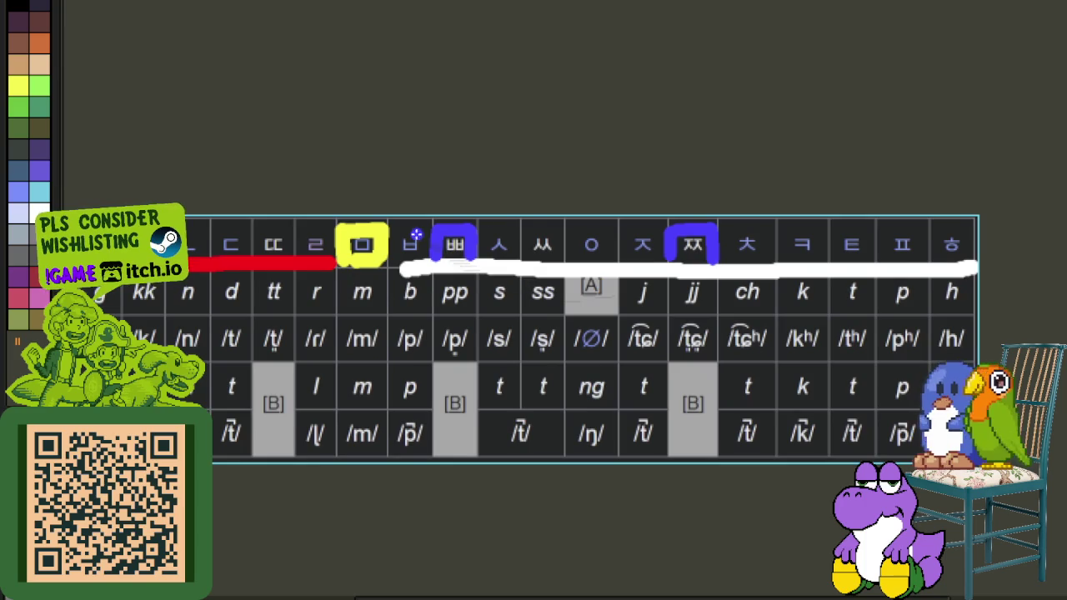
pyautogui.hscroll(-3, 332, 231)
pyautogui.scroll(3, 521, 164)
pyautogui.scroll(1, 529, 192)
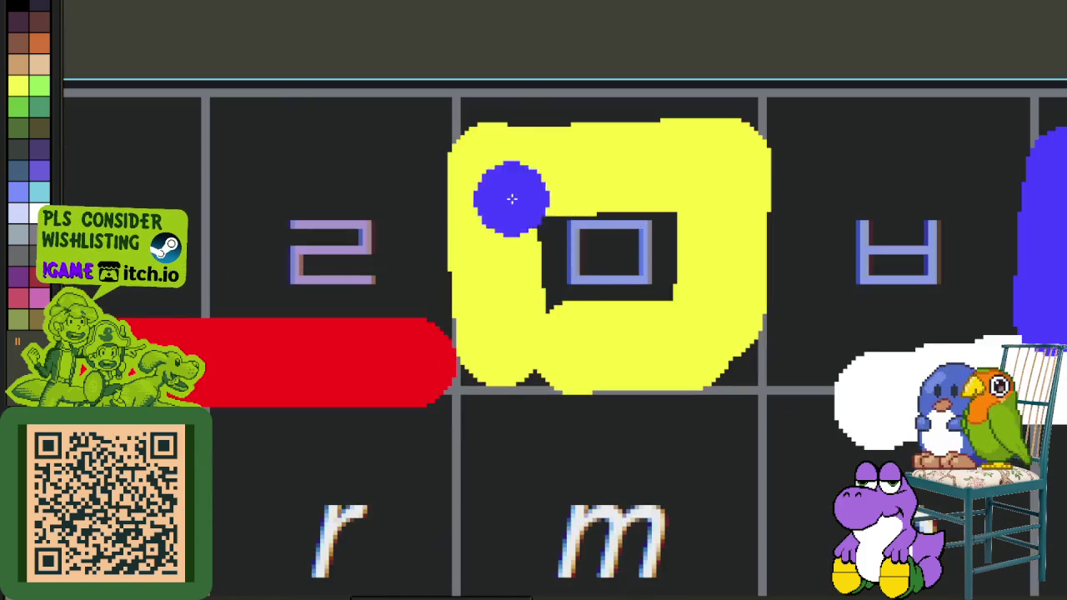
pyautogui.scroll(-4, 519, 266)
pyautogui.moveTo(754, 282); pyautogui.dragTo(374, 275)
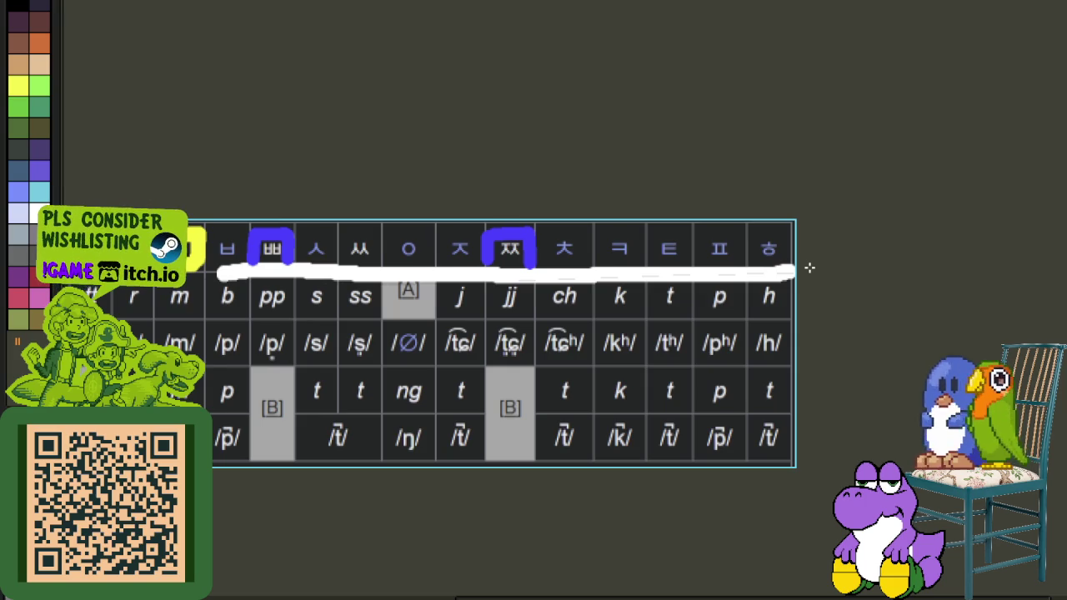
# Draw a blue vertical stroke down the consonant chart.
pyautogui.hscroll(-4, 507, 326)
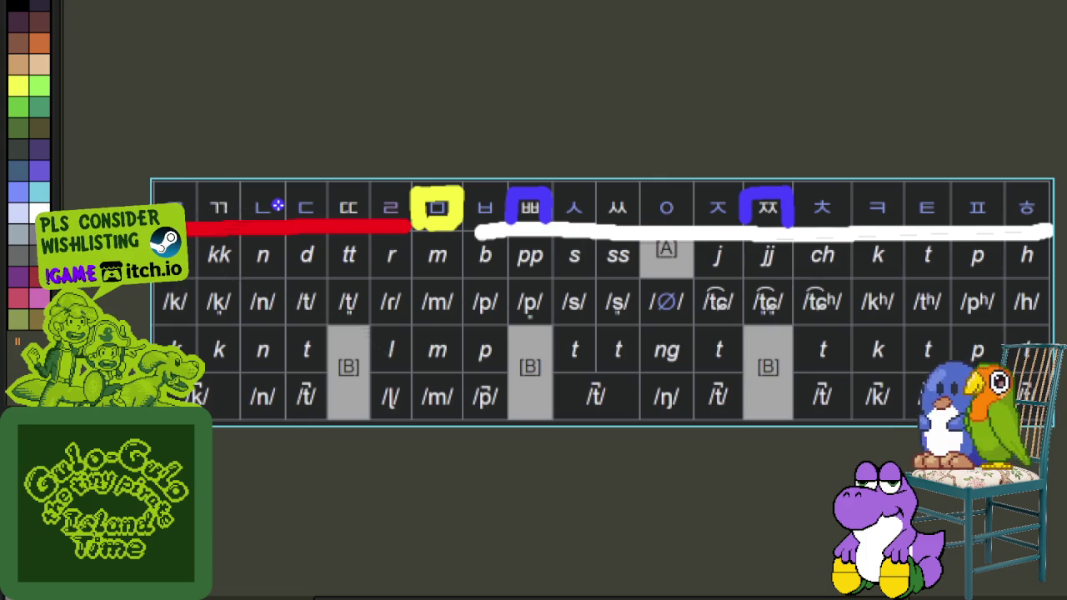
pyautogui.scroll(1, 169, 197)
pyautogui.scroll(1, 209, 207)
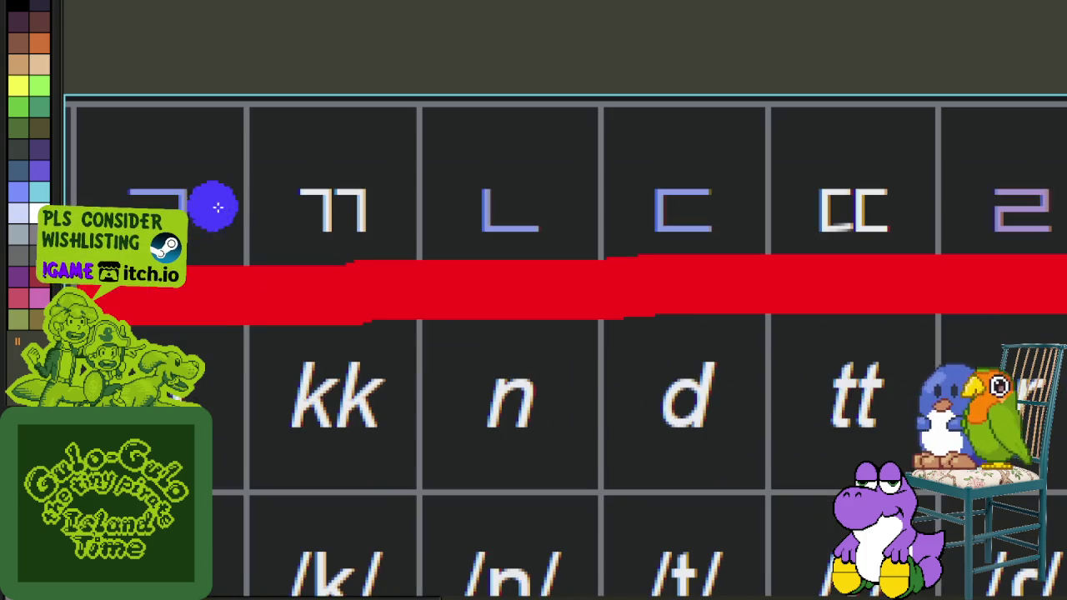
pyautogui.scroll(-2, 279, 205)
pyautogui.moveTo(455, 223); pyautogui.dragTo(360, 258)
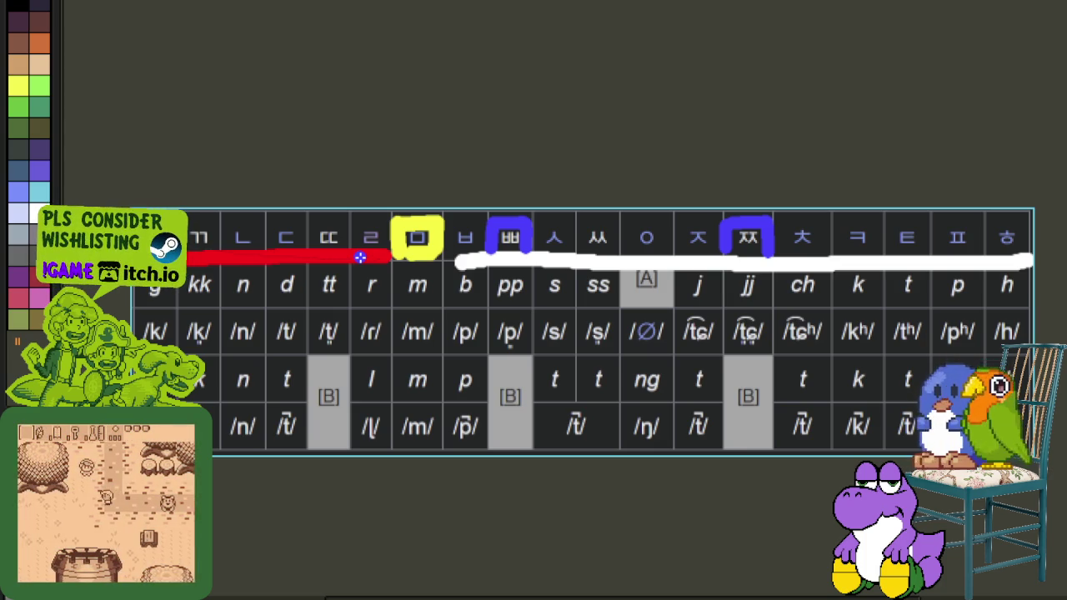
pyautogui.moveTo(555, 212); pyautogui.dragTo(537, 452)
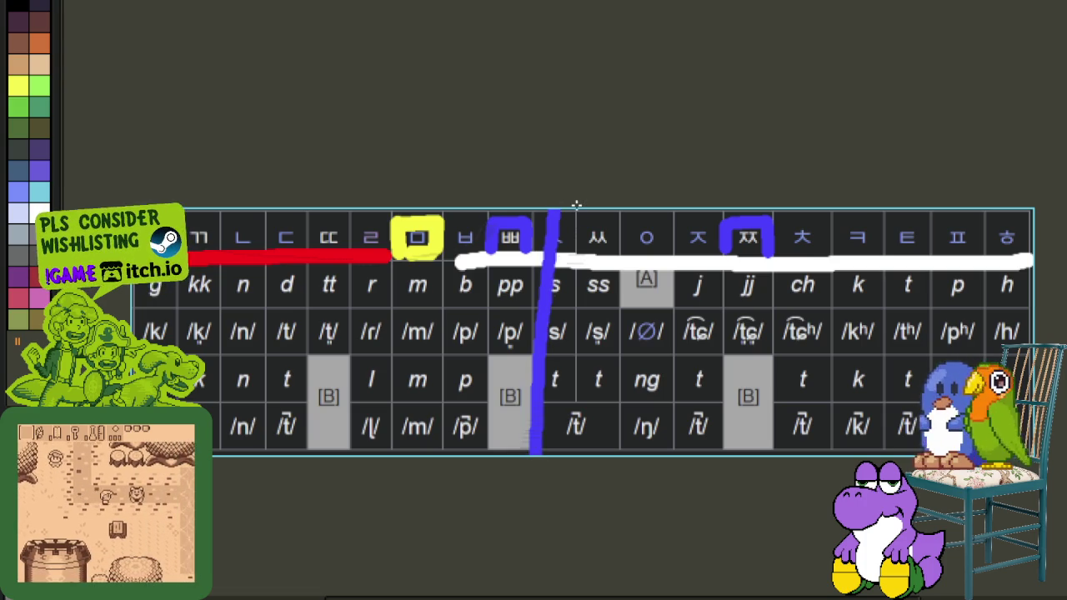
# Undo the blue vertical stroke and close the chart without saving.
pyautogui.hotkey('ctrl', 'z')
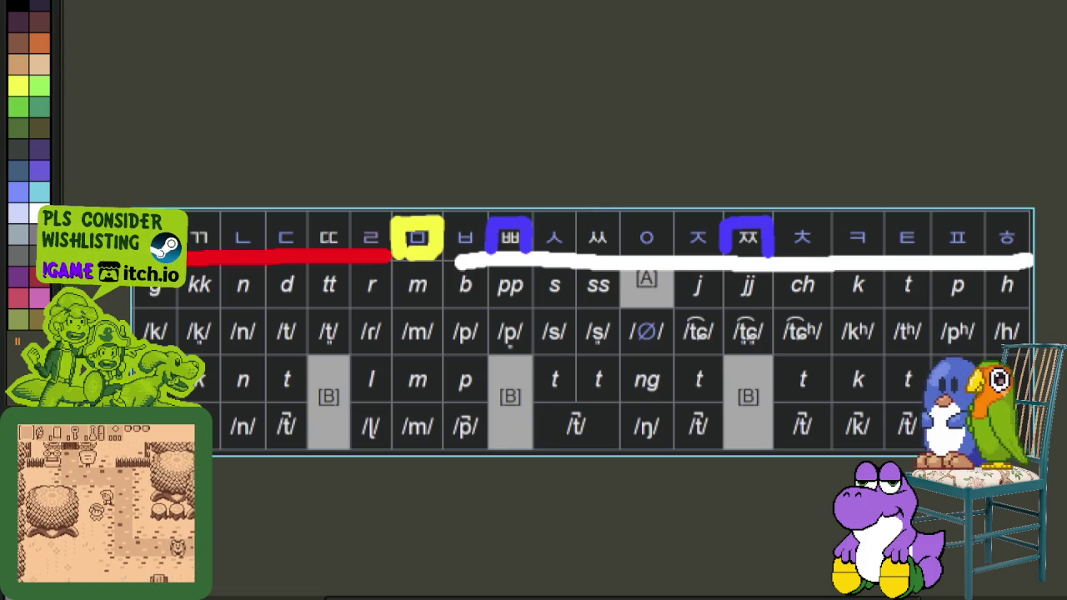
pyautogui.hotkey('ctrl', 'w')
pyautogui.click(597, 306)
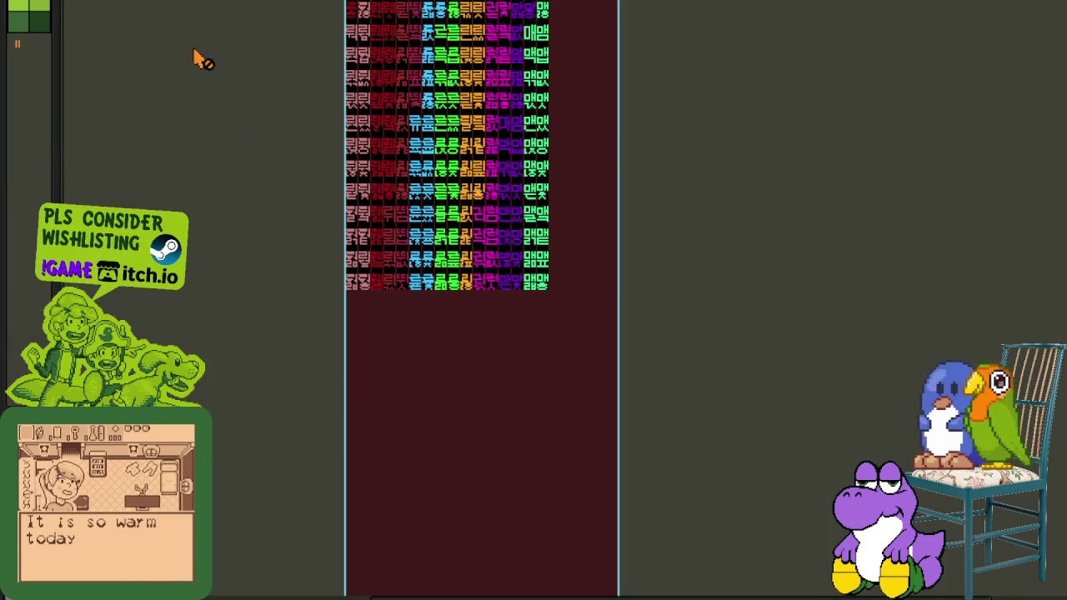
# Save the Hangul glyph sheet and check its syllable page group in the timeline.
pyautogui.hotkey('ctrl', 's')
pyautogui.press('Tab')
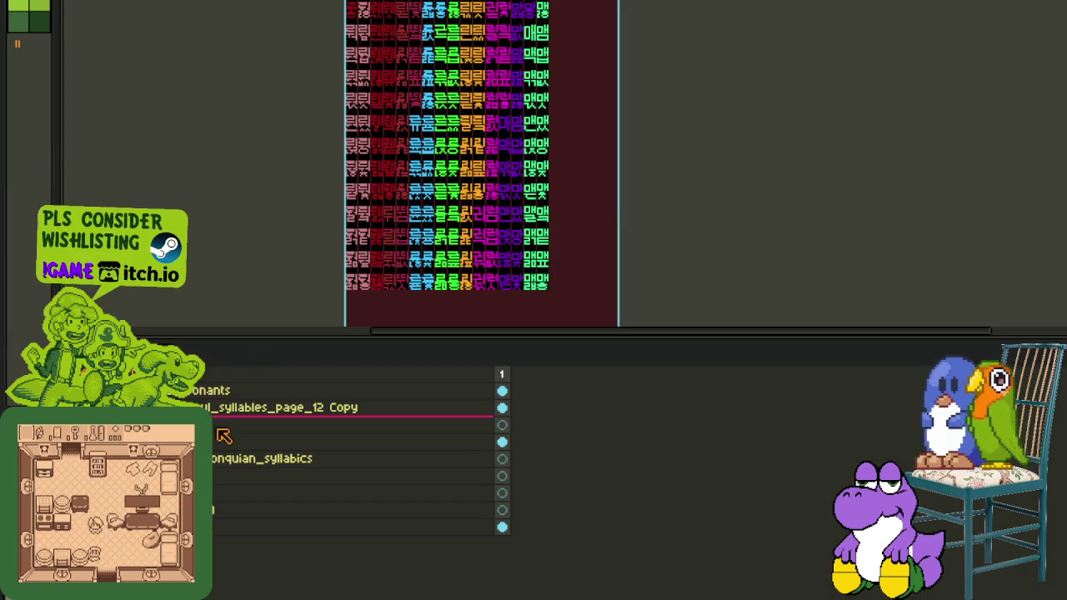
pyautogui.click(167, 424)
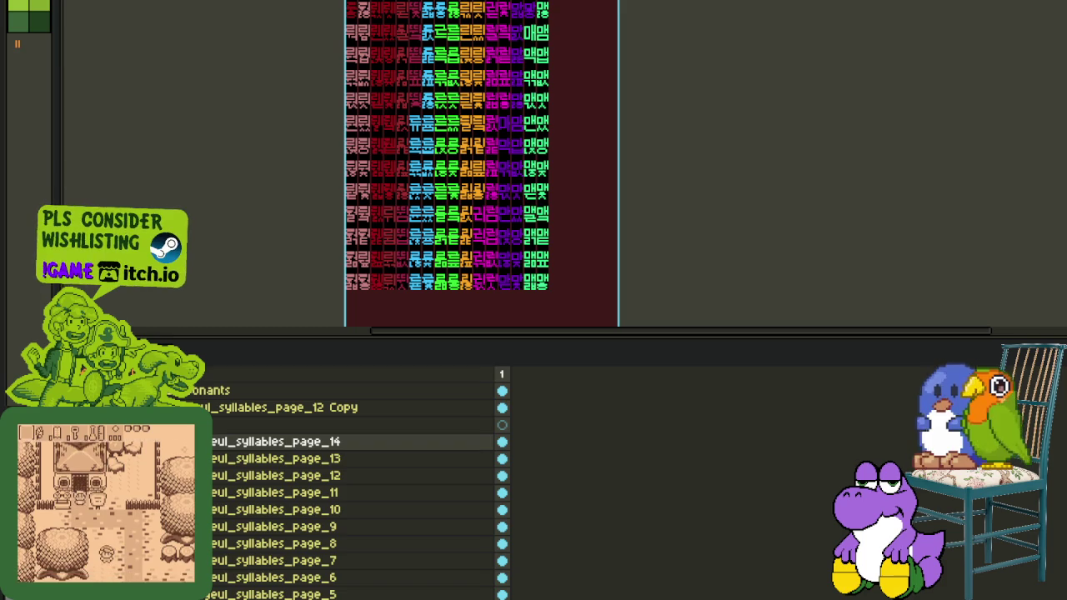
pyautogui.click(167, 424)
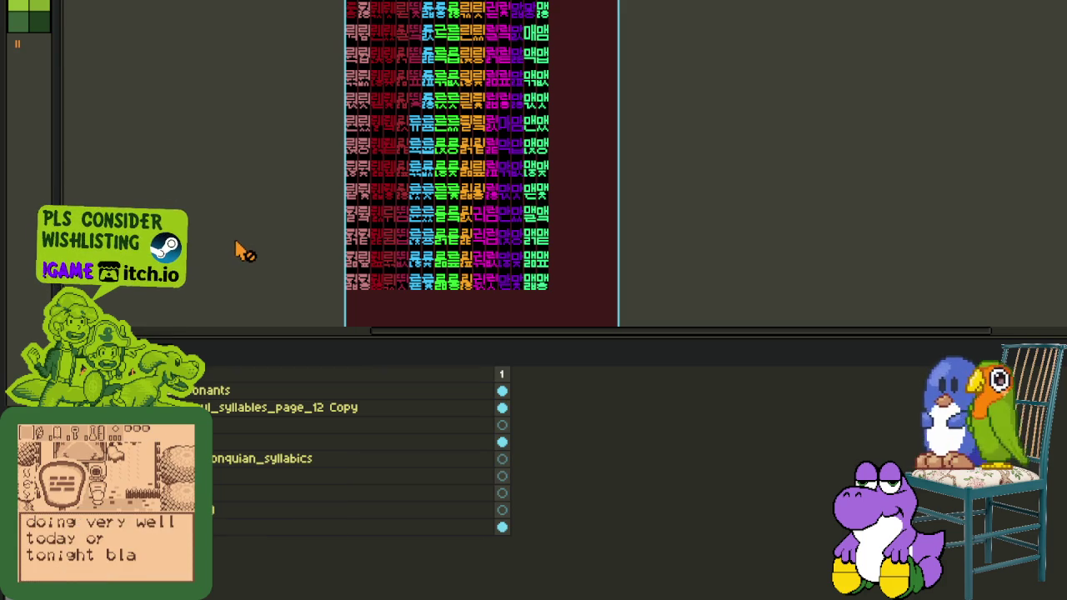
pyautogui.scroll(-1, 260, 221)
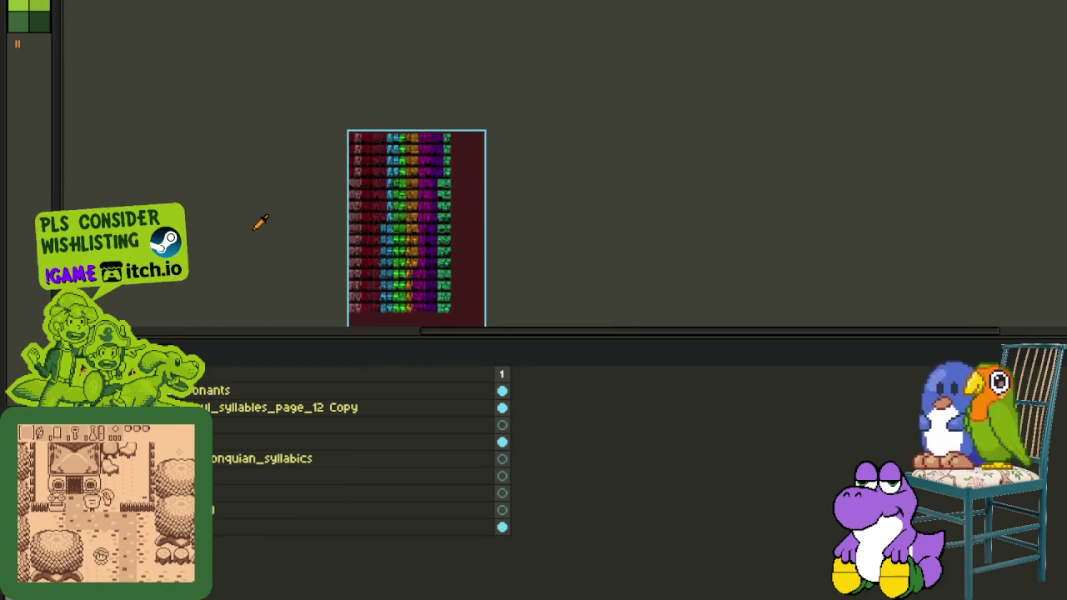
pyautogui.scroll(1, 298, 197)
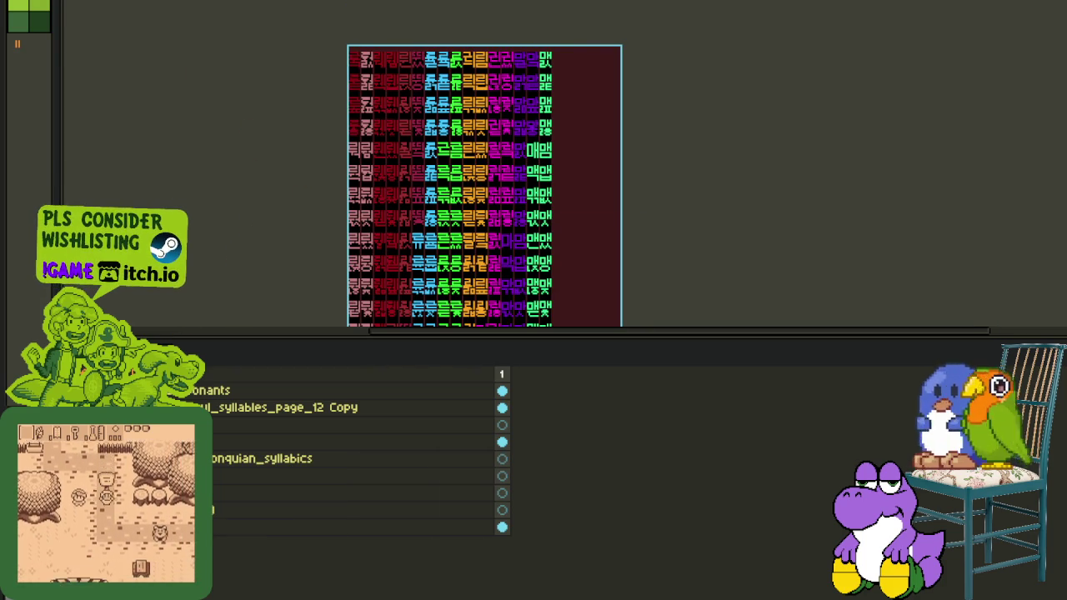
# Switch to the train illustration and select the lower part of the picture.
pyautogui.hotkey('ctrl', 'Tab')
pyautogui.press('Tab')
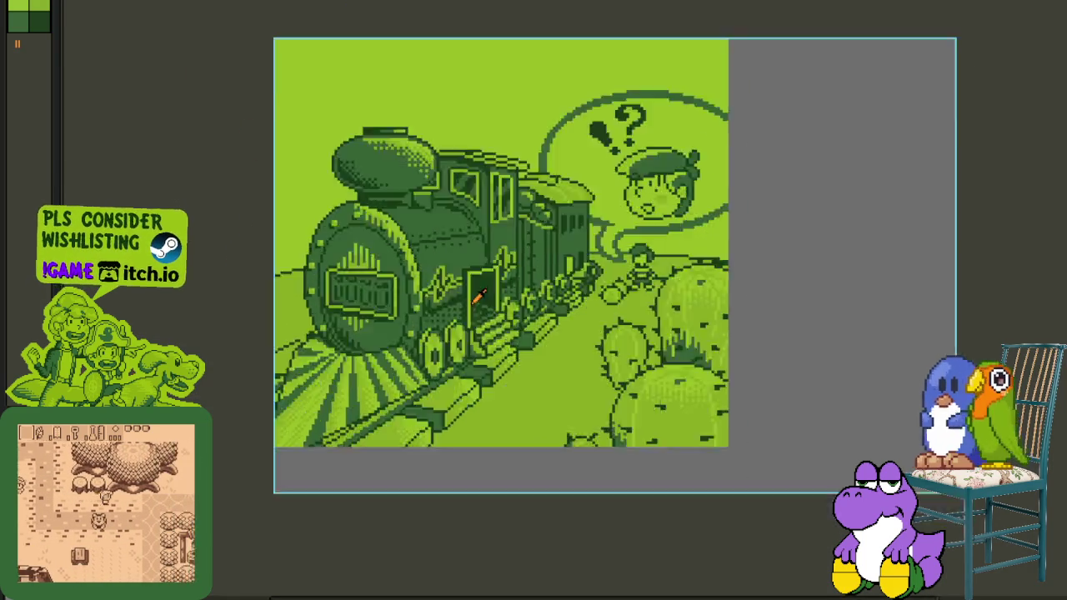
pyautogui.moveTo(268, 233); pyautogui.dragTo(791, 479)
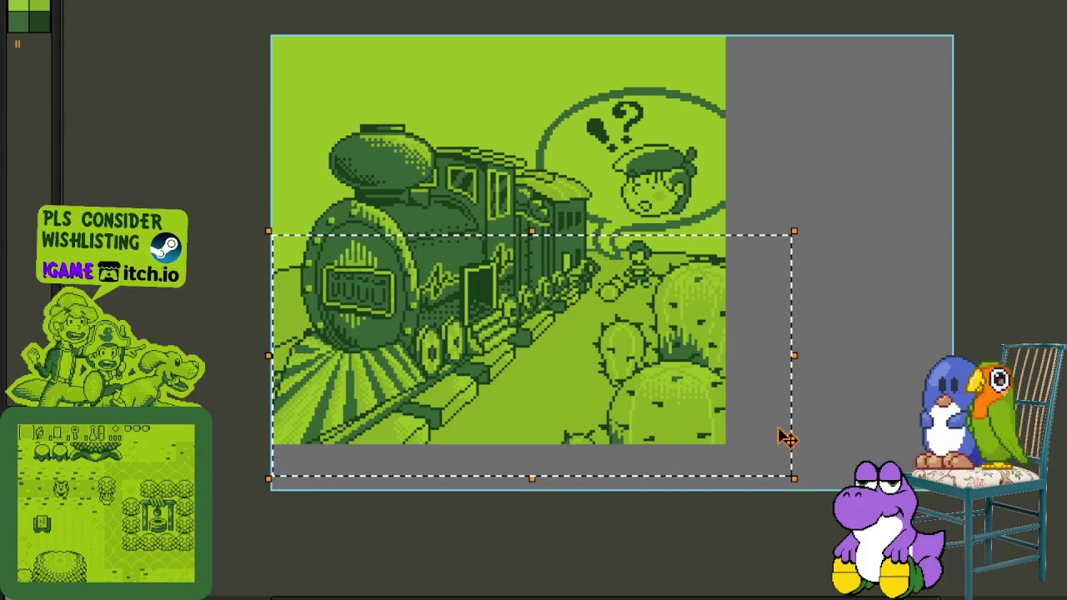
# Replace the selection with one covering the upper part of the train picture.
pyautogui.click(527, 125)
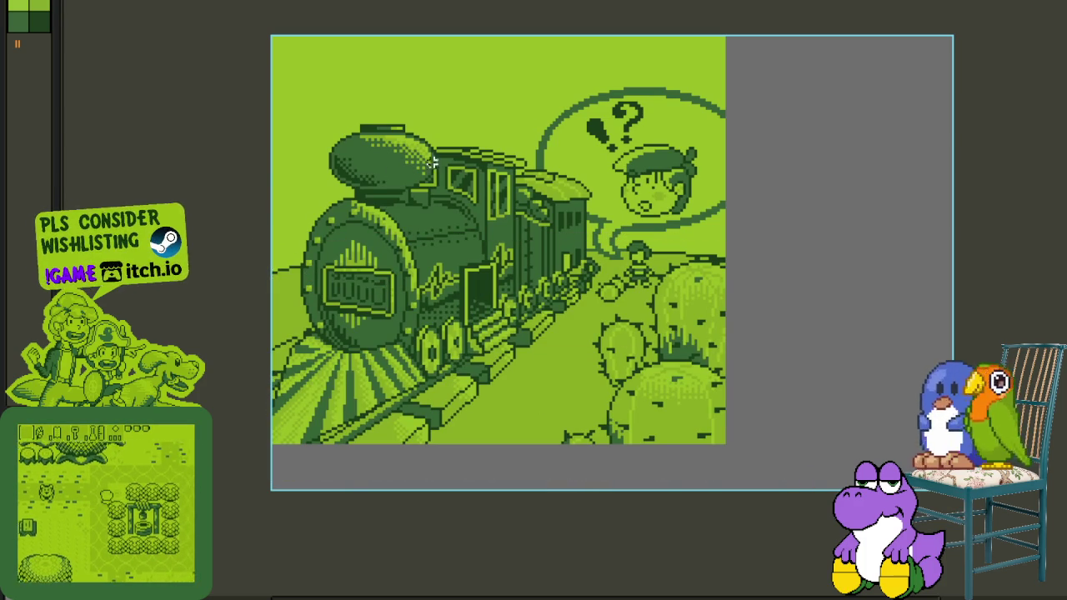
pyautogui.moveTo(284, 36); pyautogui.dragTo(763, 278)
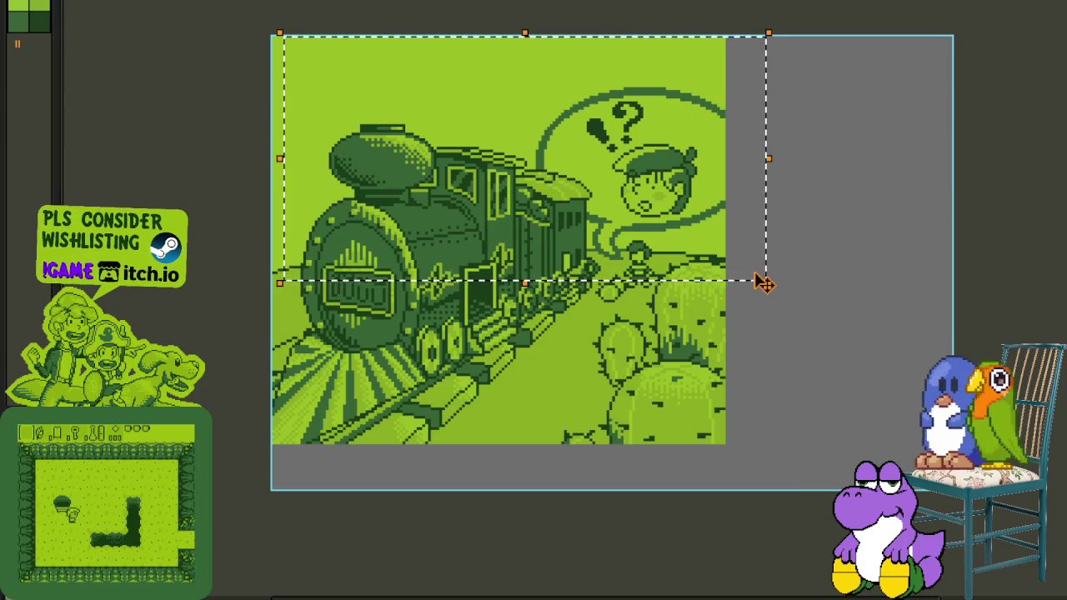
pyautogui.scroll(2, 305, 440)
pyautogui.scroll(-1, 317, 428)
pyautogui.scroll(-1, 316, 428)
# Add a new layer named 'T' to the train illustration.
pyautogui.press('Tab')
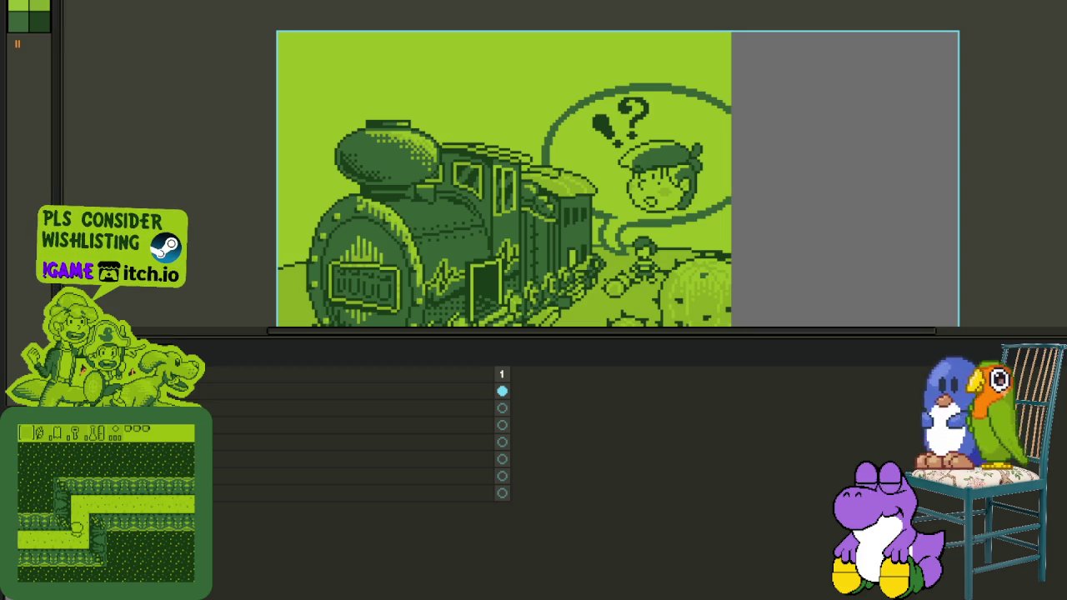
pyautogui.rightClick(133, 477)
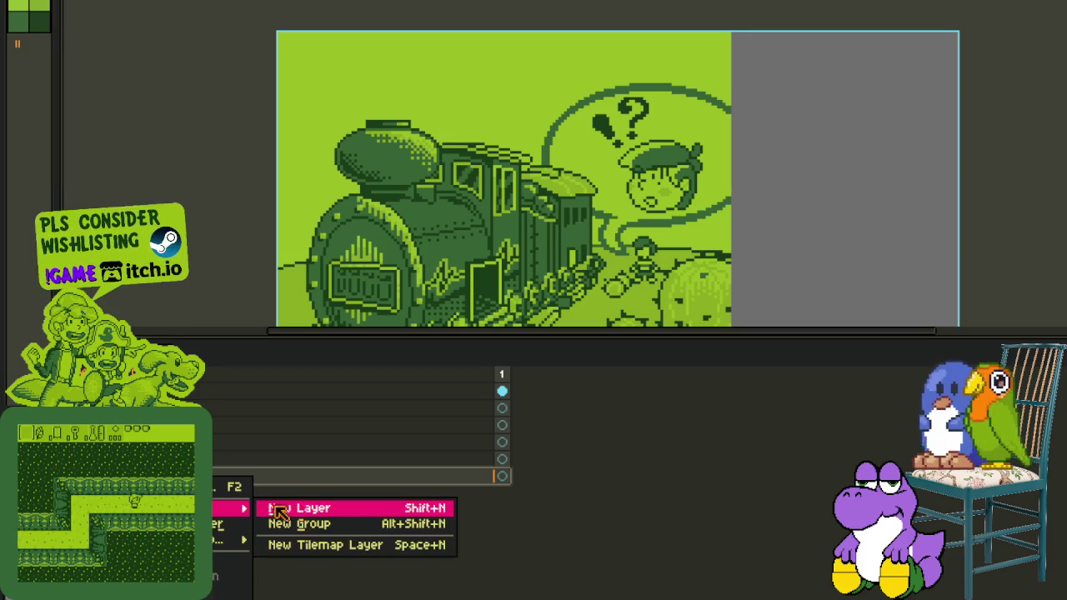
pyautogui.click(283, 508)
pyautogui.press('F2')
pyautogui.write('T')
pyautogui.press('Return')
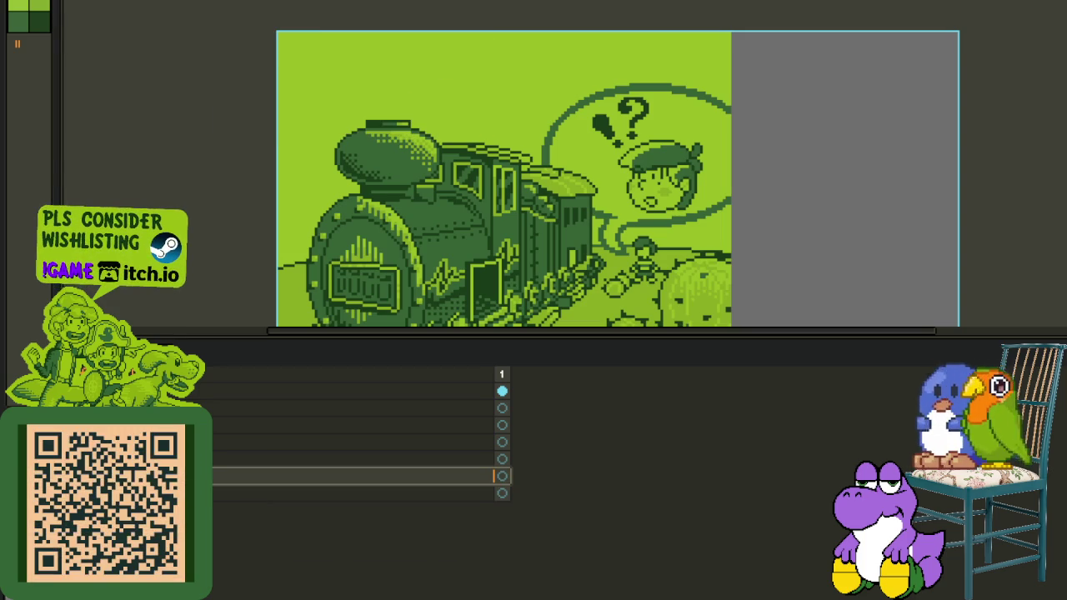
pyautogui.press('Tab')
pyautogui.scroll(1, 342, 440)
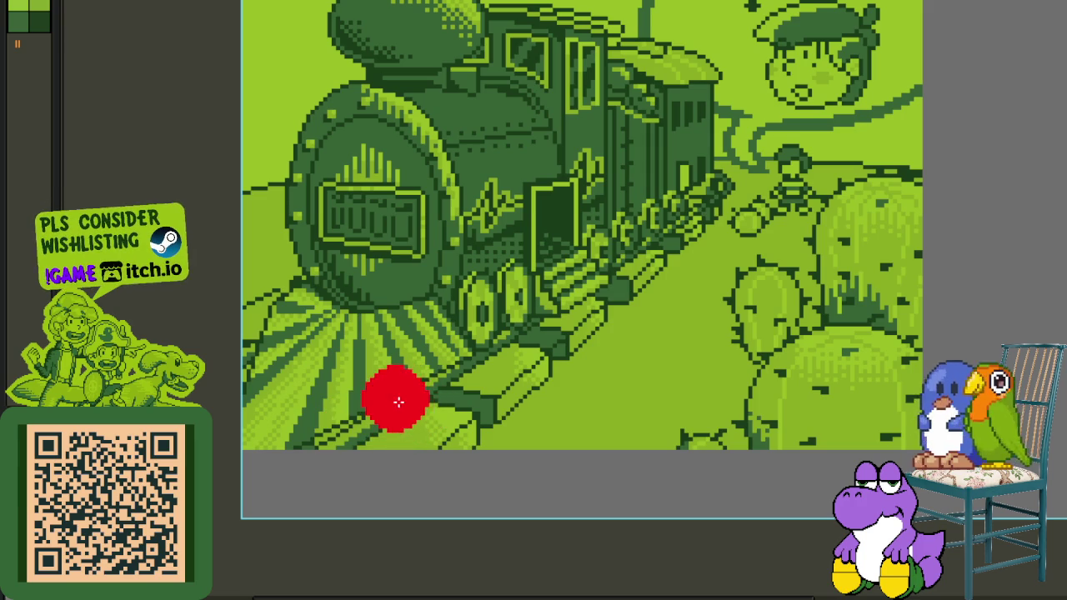
pyautogui.moveTo(423, 400); pyautogui.dragTo(502, 376)
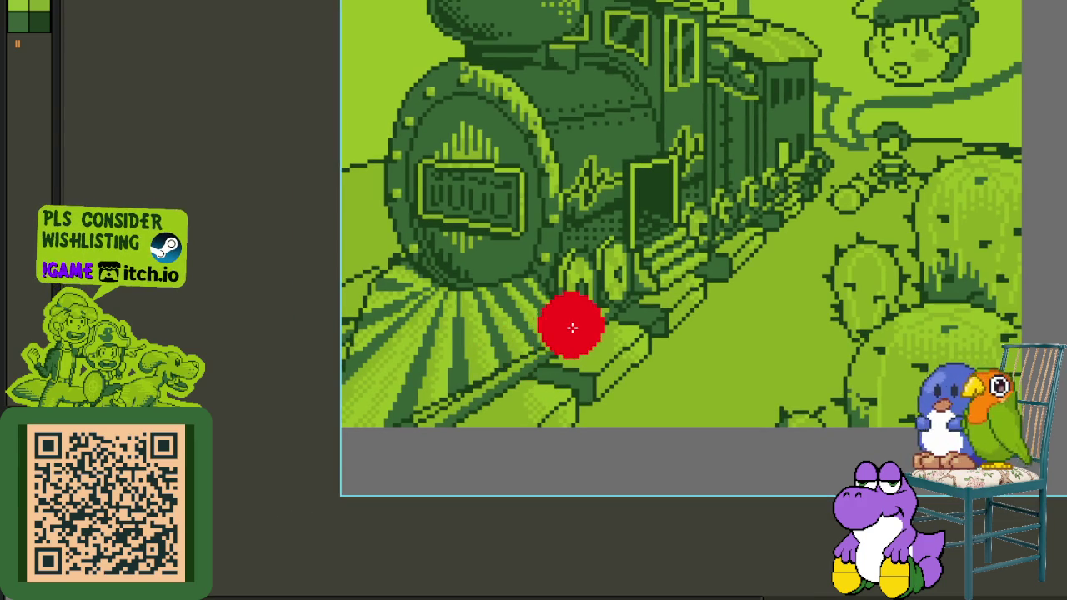
pyautogui.moveTo(572, 321); pyautogui.dragTo(384, 403)
pyautogui.moveTo(369, 269); pyautogui.dragTo(355, 407)
pyautogui.scroll(-3, 354, 407)
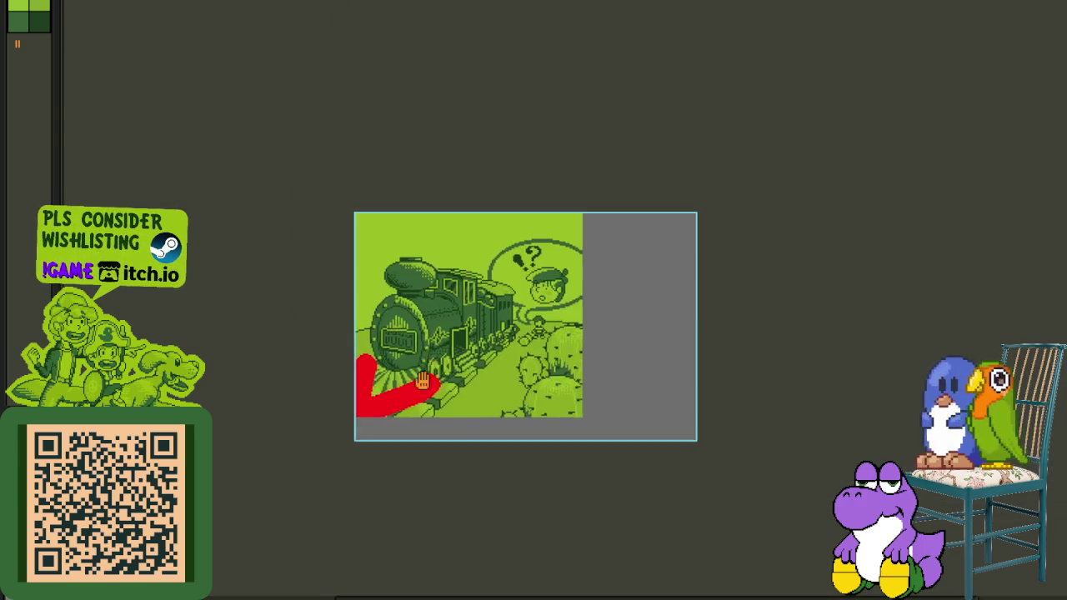
pyautogui.scroll(2, 376, 427)
pyautogui.hscroll(2, 413, 307)
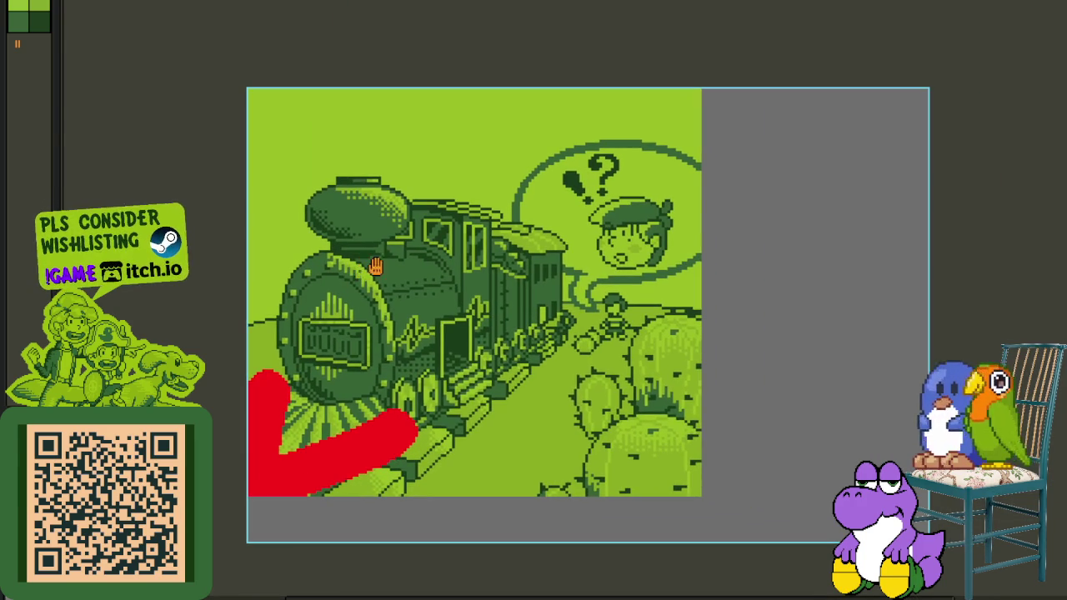
pyautogui.moveTo(399, 387)
pyautogui.mouseDown()
pyautogui.moveTo(553, 409)
pyautogui.moveTo(694, 451)
pyautogui.mouseUp()
pyautogui.scroll(1, 490, 371)
pyautogui.hscroll(-1, 491, 371)
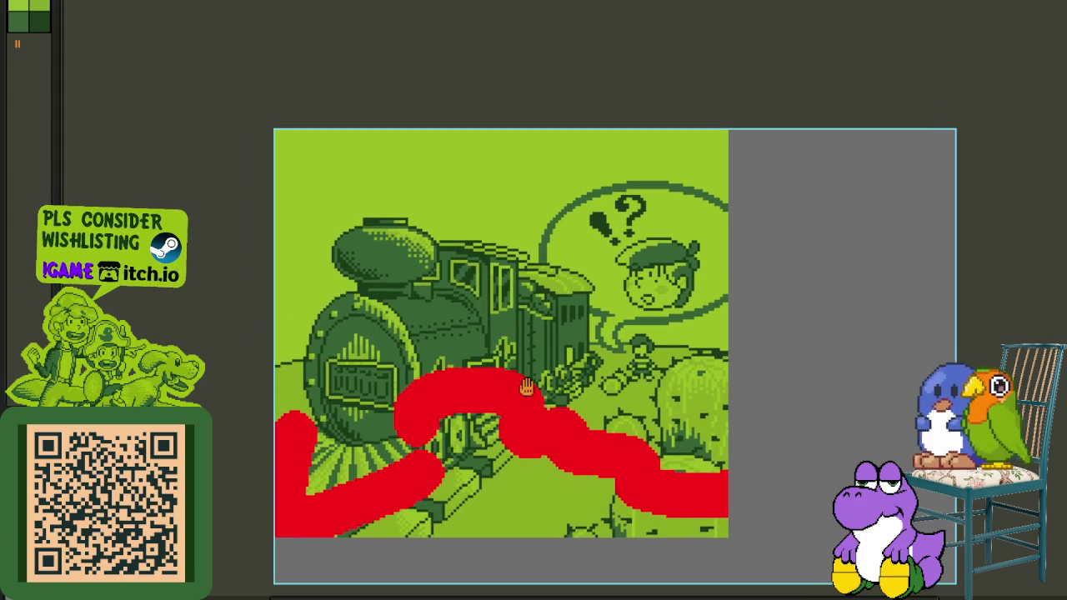
pyautogui.moveTo(589, 134)
pyautogui.mouseDown()
pyautogui.moveTo(341, 247)
pyautogui.moveTo(279, 350)
pyautogui.mouseUp()
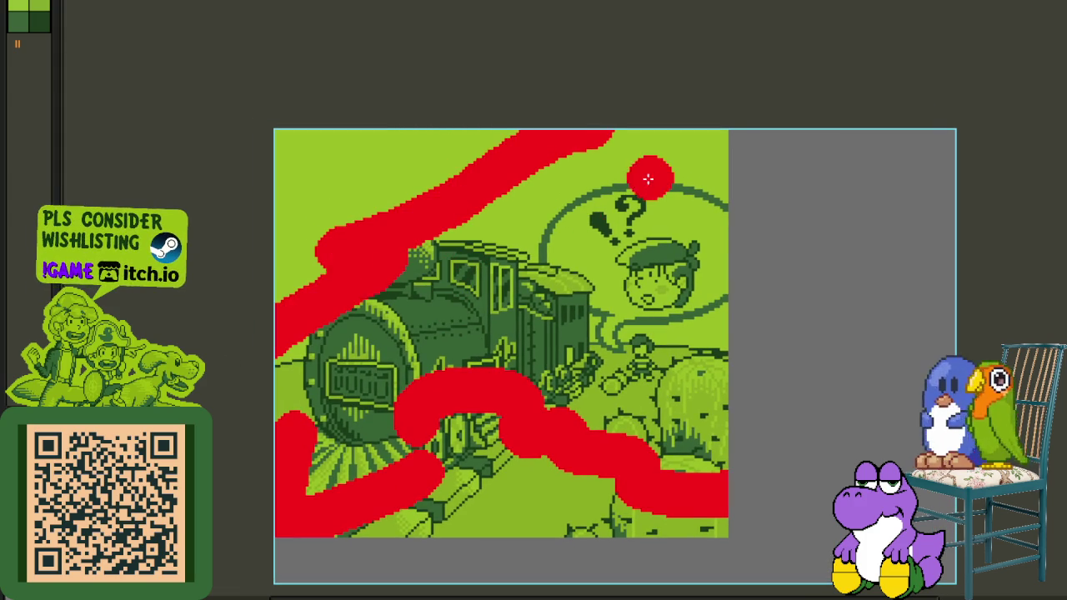
pyautogui.moveTo(652, 175); pyautogui.dragTo(567, 343)
pyautogui.scroll(-1, 568, 344)
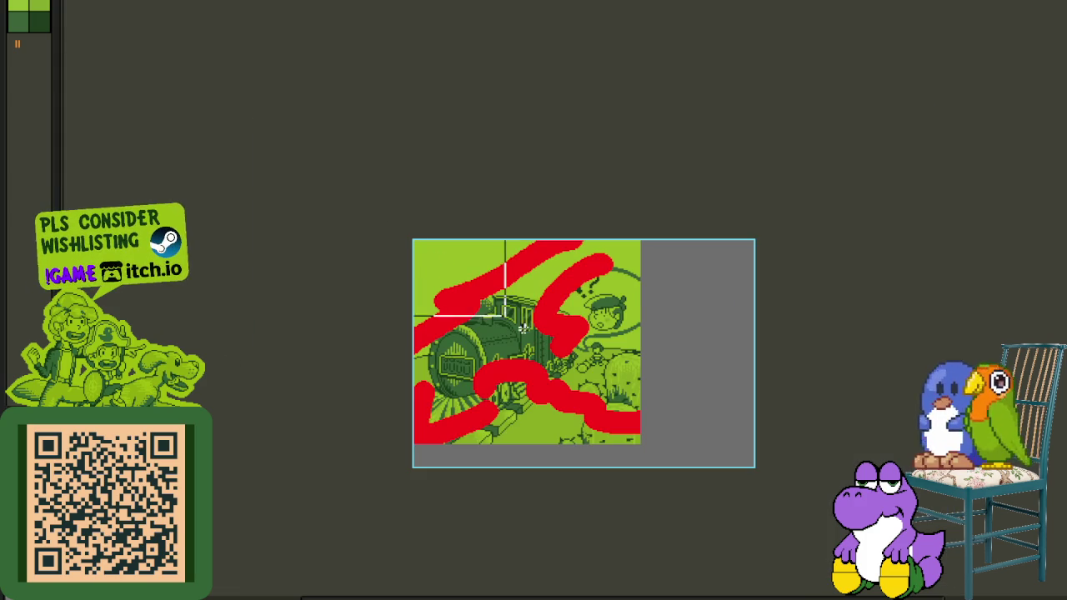
pyautogui.hotkey('ctrl', 'a')
pyautogui.press('Delete')
pyautogui.click(452, 267)
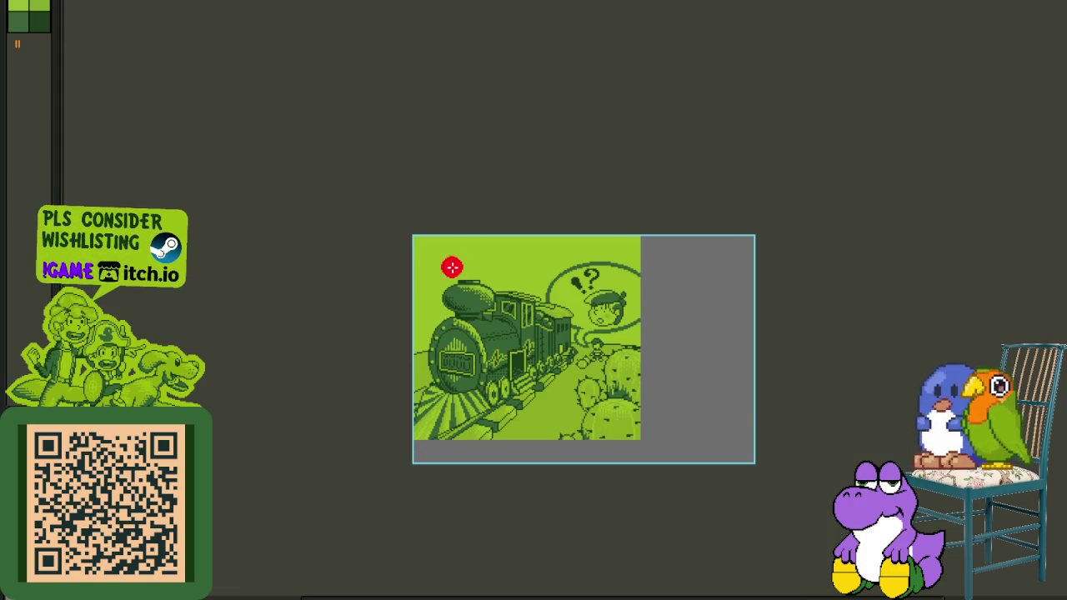
pyautogui.scroll(1, 451, 266)
pyautogui.moveTo(429, 278)
pyautogui.mouseDown()
pyautogui.moveTo(488, 305)
pyautogui.moveTo(658, 330)
pyautogui.moveTo(857, 319)
pyautogui.mouseUp()
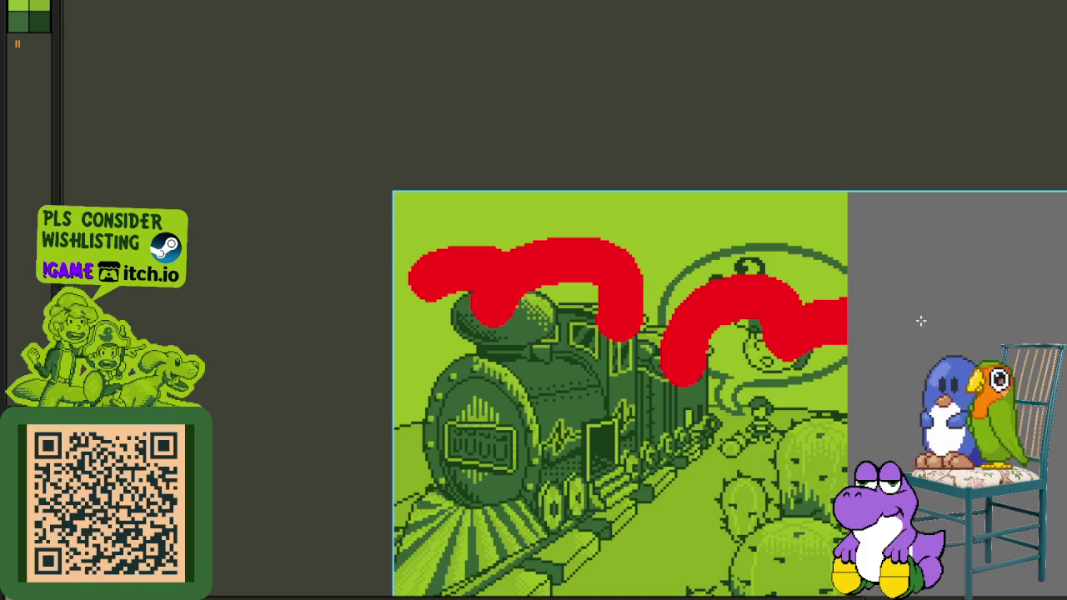
pyautogui.scroll(-1, 884, 356)
pyautogui.hotkey('ctrl', 'a')
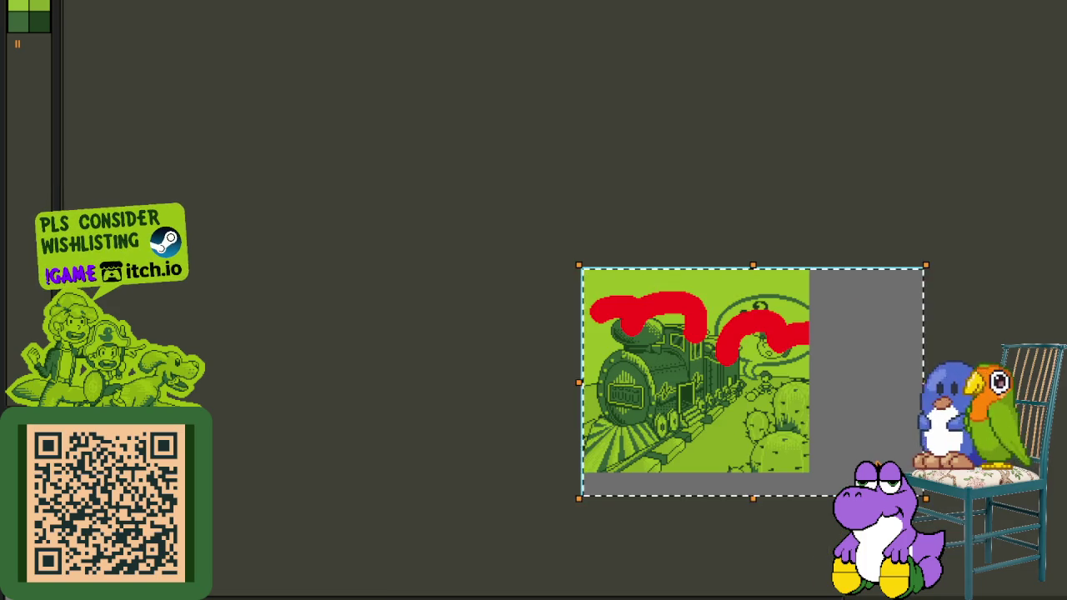
pyautogui.press('Delete')
pyautogui.moveTo(742, 388); pyautogui.dragTo(572, 383)
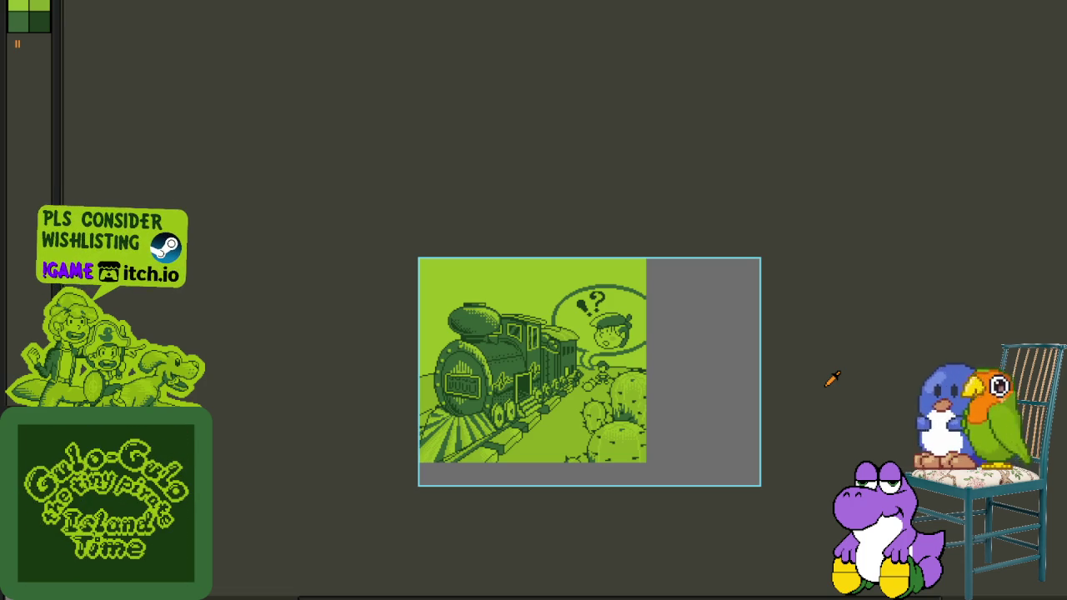
pyautogui.scroll(3, 517, 424)
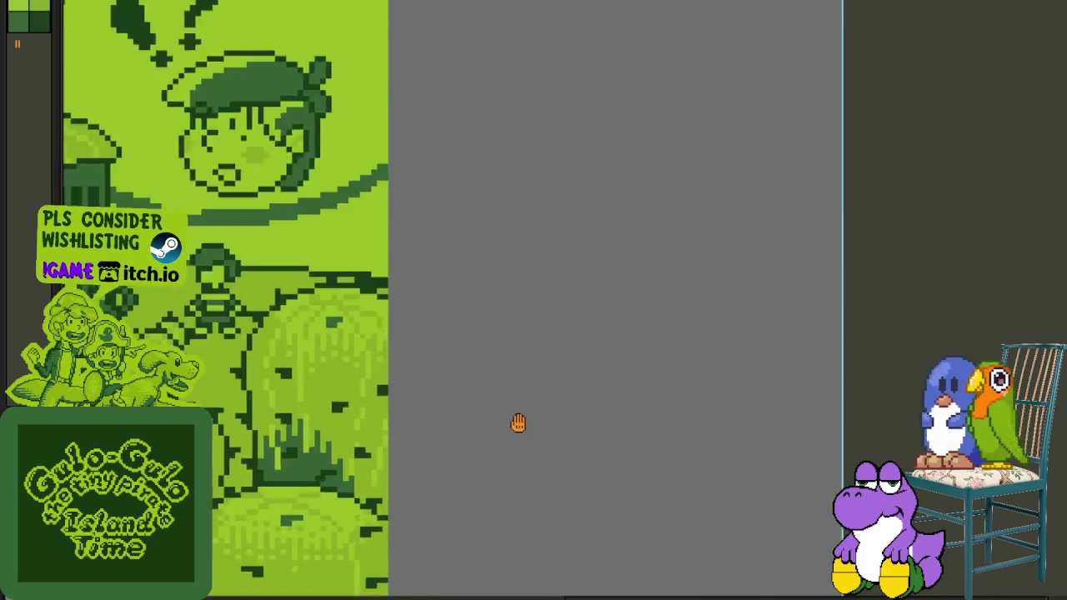
pyautogui.scroll(-1, 583, 416)
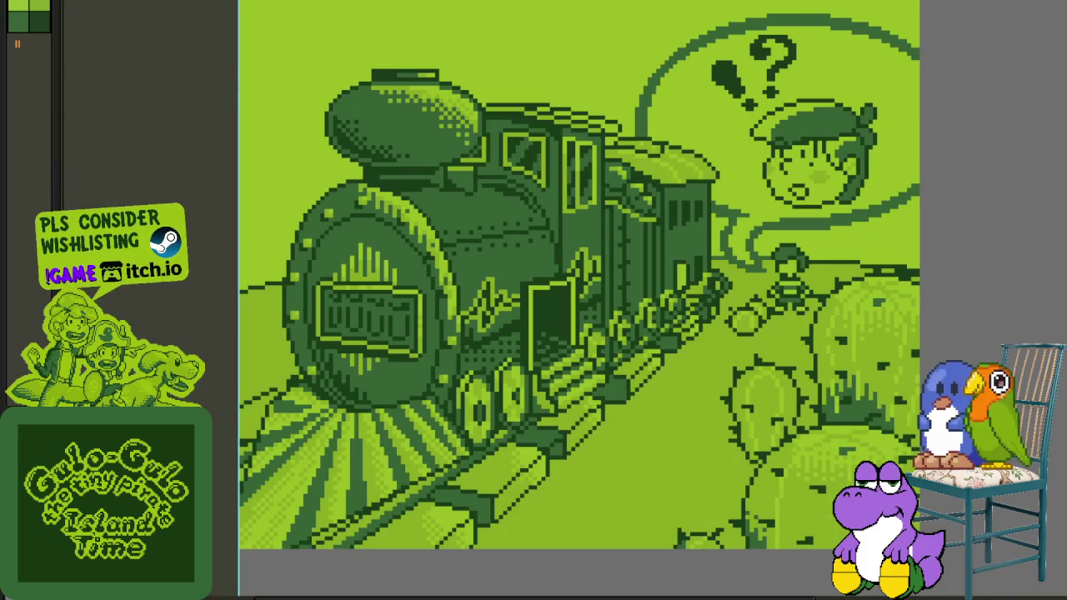
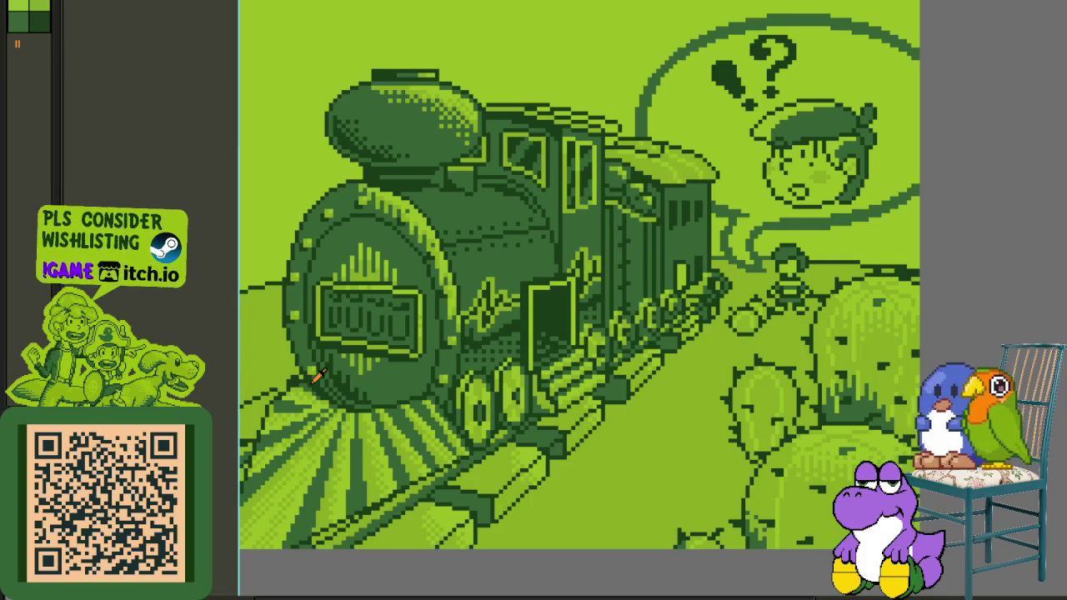
# Show the layers timeline and move a layer to a new spot in the stack.
pyautogui.scroll(-2, 283, 392)
pyautogui.scroll(-3, 219, 444)
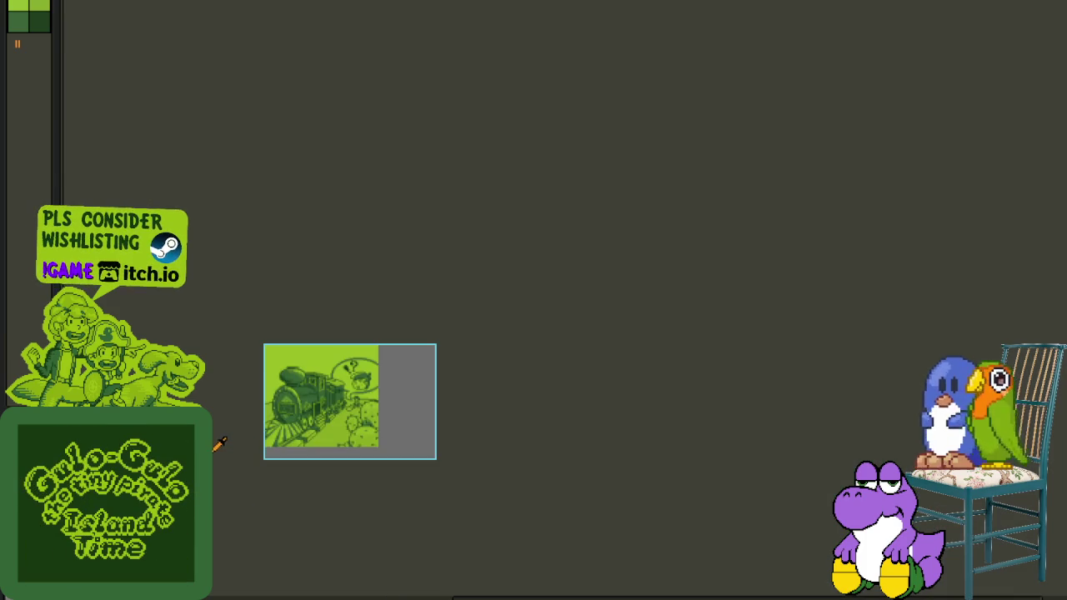
pyautogui.scroll(3, 219, 444)
pyautogui.scroll(2, 262, 405)
pyautogui.press('Tab')
pyautogui.moveTo(225, 405); pyautogui.dragTo(287, 197)
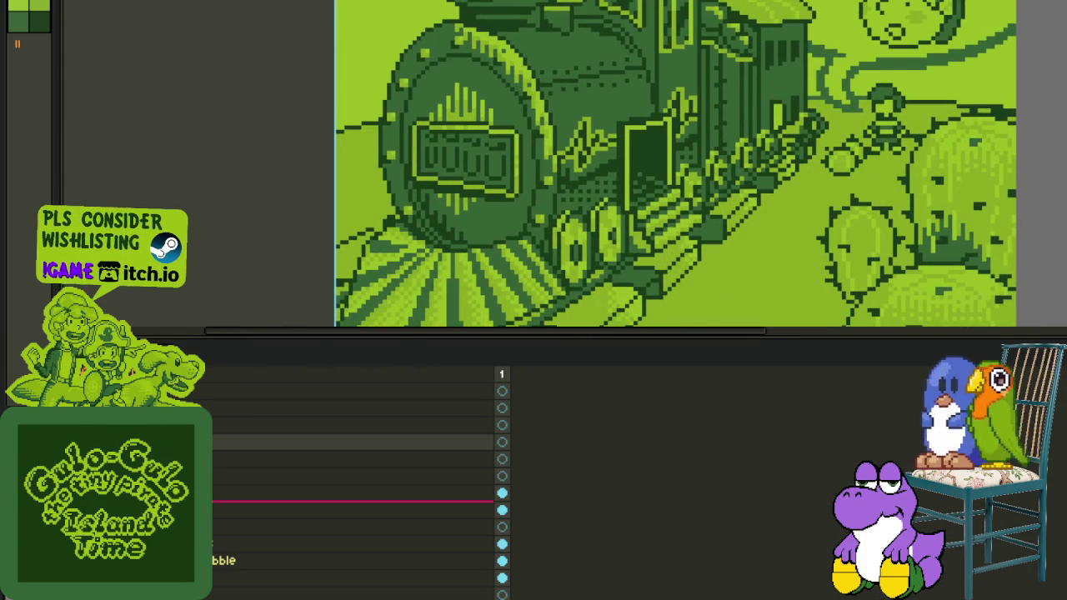
pyautogui.moveTo(350, 500); pyautogui.dragTo(350, 442)
# Create a new empty layer from the layer context menu.
pyautogui.rightClick(214, 442)
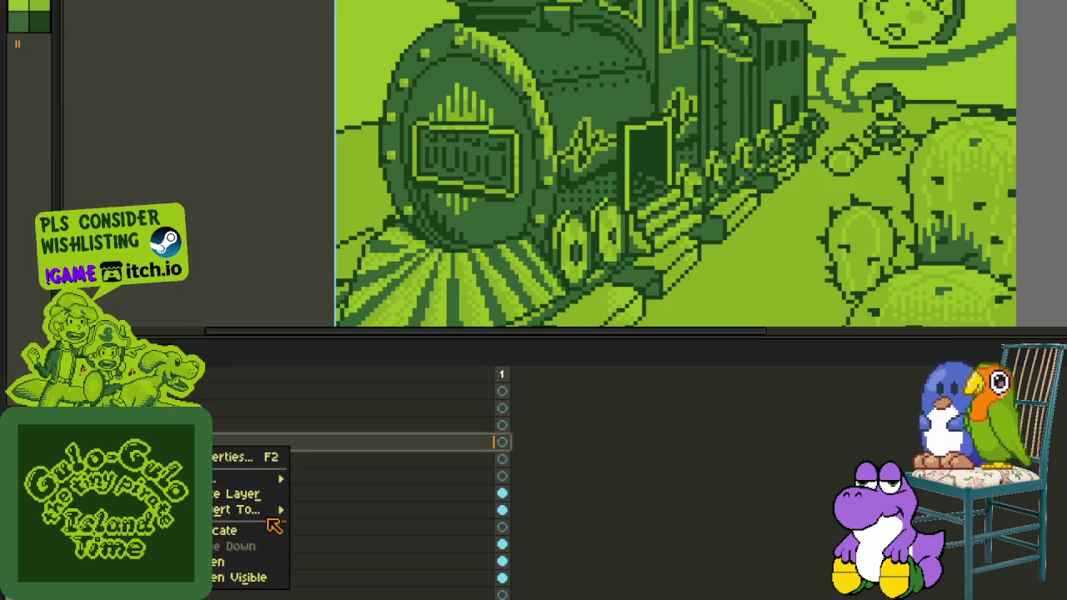
pyautogui.click(242, 491)
pyautogui.rightClick(208, 489)
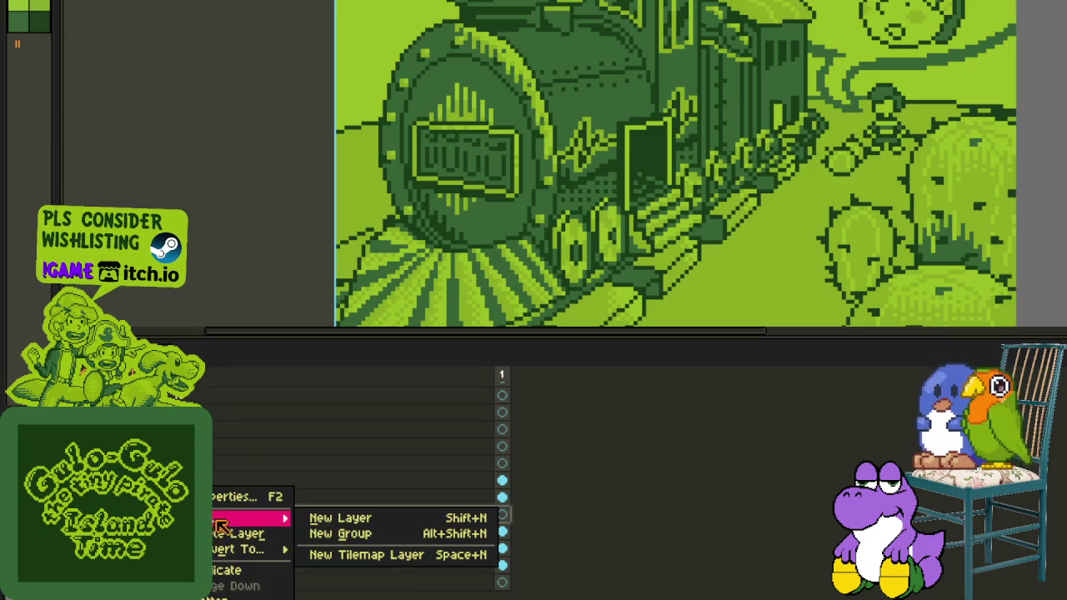
pyautogui.click(342, 514)
# Rename the new layer through its properties and hide the timeline again.
pyautogui.doubleClick(213, 511)
pyautogui.write('bubble')
pyautogui.press('BackSpace')
pyautogui.press('BackSpace')
pyautogui.press('BackSpace')
pyautogui.write('bu8')
pyautogui.press('BackSpace')
pyautogui.write('mper')
pyautogui.press('Return')
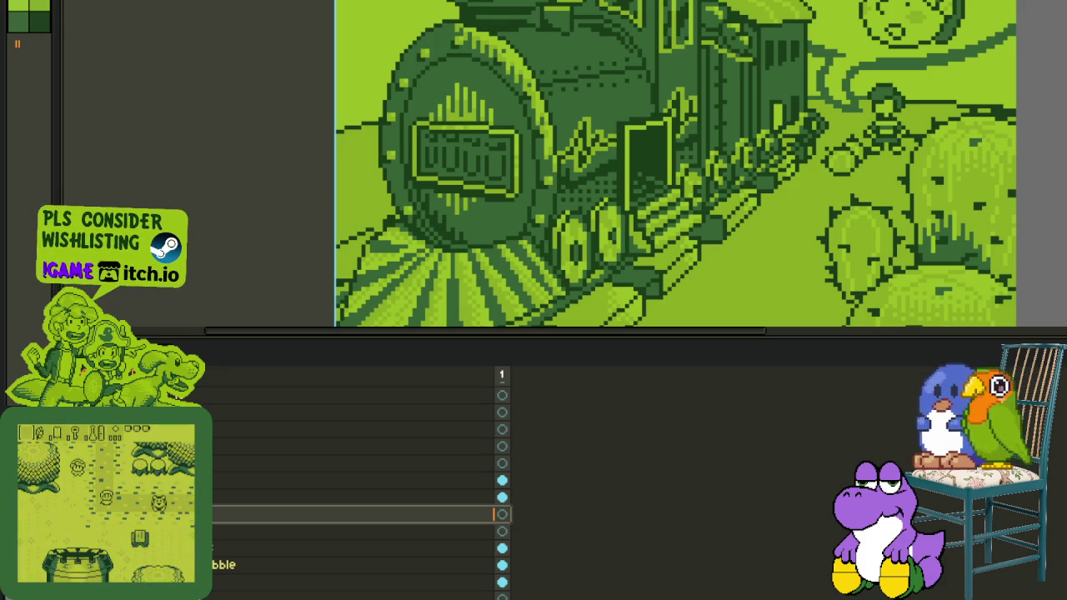
pyautogui.press('Tab')
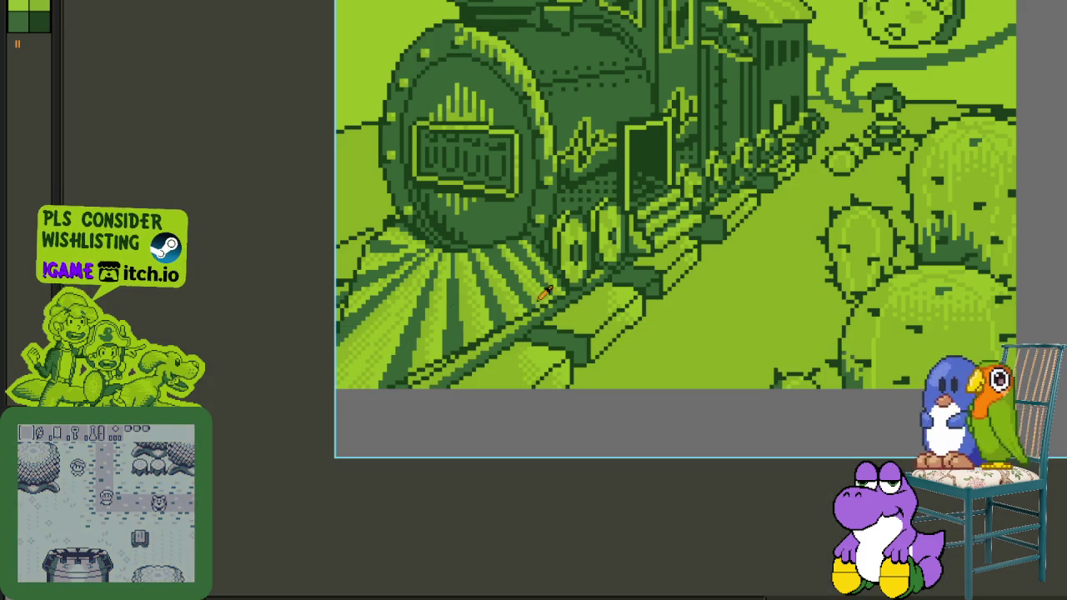
# Draw a short red vertical line on the rays and trim its top pixels.
pyautogui.scroll(3, 510, 299)
pyautogui.scroll(3, 553, 266)
pyautogui.scroll(2, 584, 272)
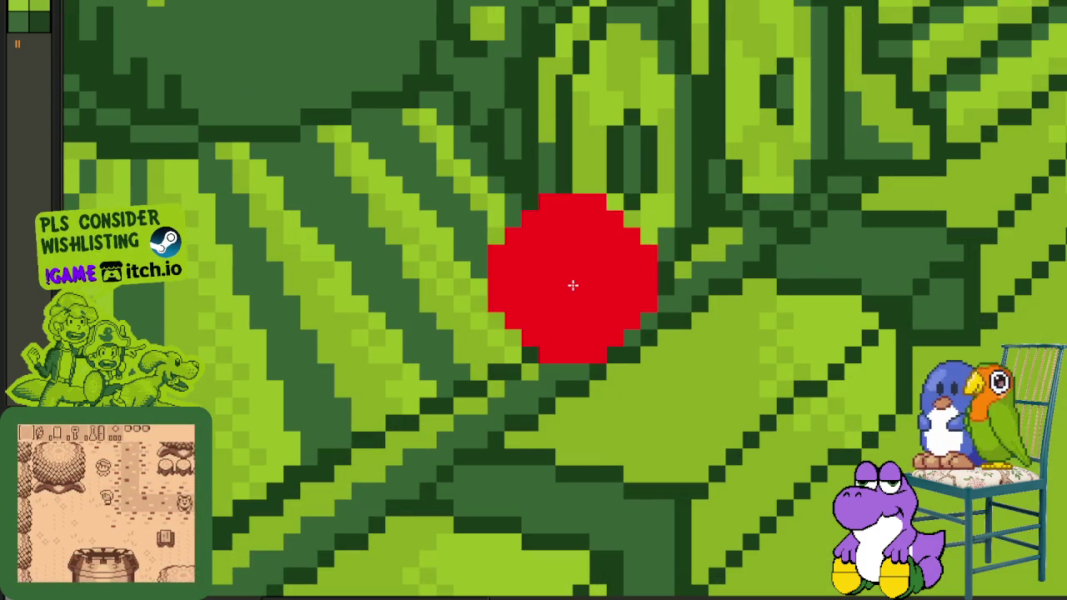
pyautogui.scroll(-2, 581, 286)
pyautogui.scroll(-2, 586, 258)
pyautogui.scroll(3, 578, 257)
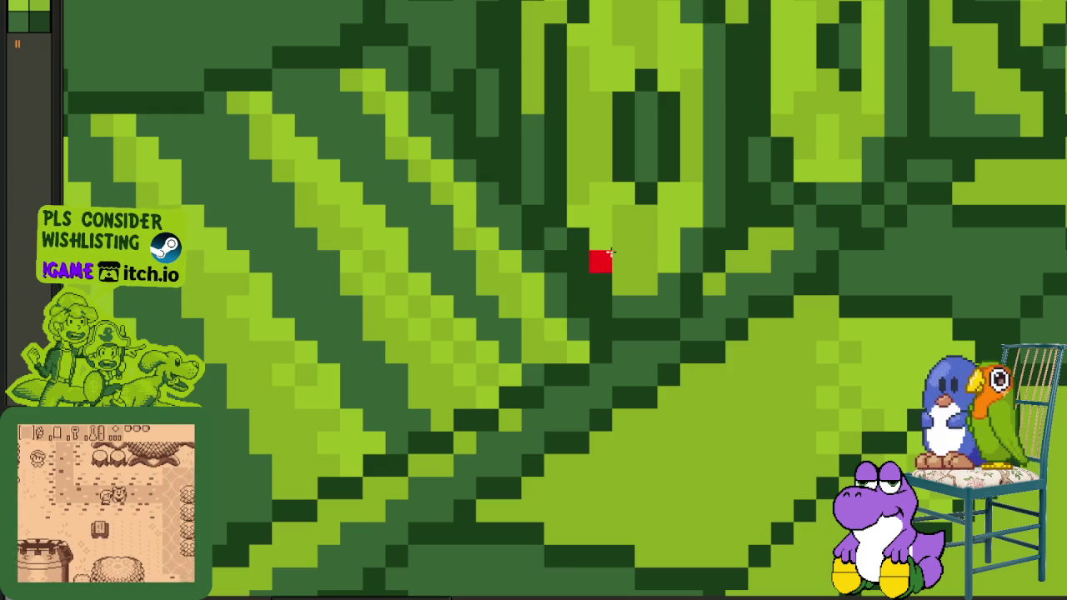
pyautogui.moveTo(624, 240); pyautogui.dragTo(622, 354)
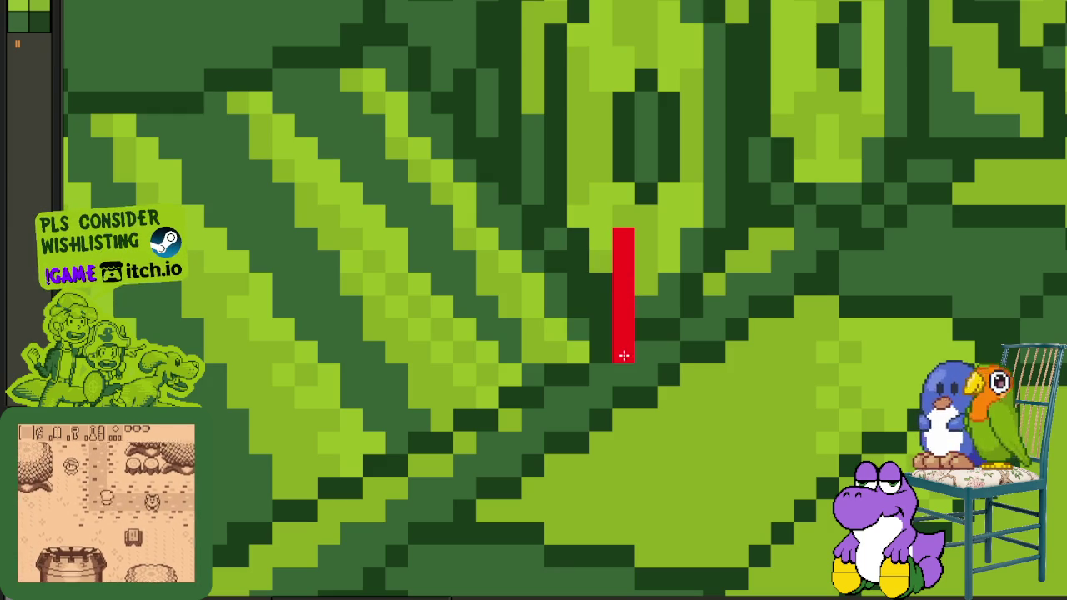
pyautogui.rightClick(621, 240)
pyautogui.rightClick(618, 260)
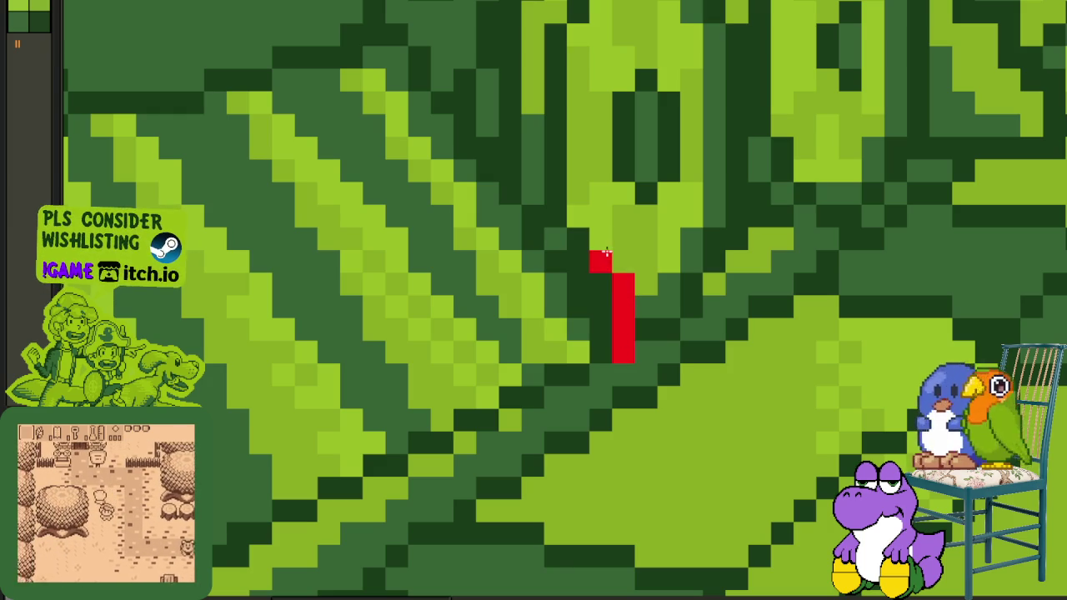
pyautogui.click(600, 216)
# Reshape the red line into a wavy stairstep outline with added and erased pixels.
pyautogui.moveTo(623, 238); pyautogui.dragTo(623, 262)
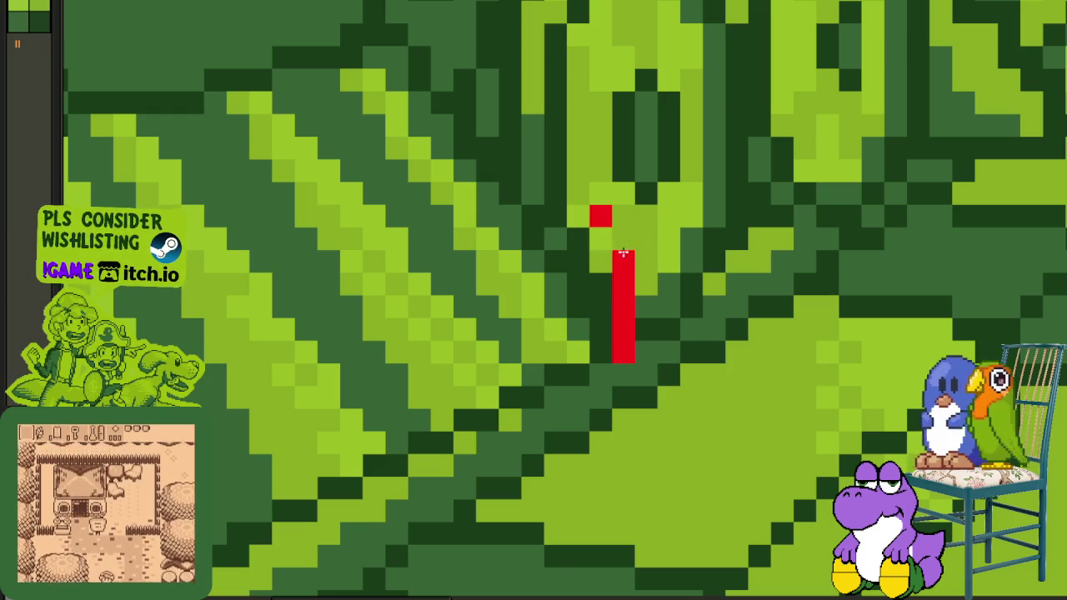
pyautogui.rightClick(624, 284)
pyautogui.rightClick(623, 307)
pyautogui.click(646, 285)
pyautogui.click(646, 308)
pyautogui.click(647, 330)
pyautogui.rightClick(623, 330)
pyautogui.click(623, 377)
# Step the red outline down-left along the ray.
pyautogui.scroll(-2, 617, 363)
pyautogui.scroll(-1, 617, 363)
pyautogui.scroll(2, 633, 353)
pyautogui.click(640, 316)
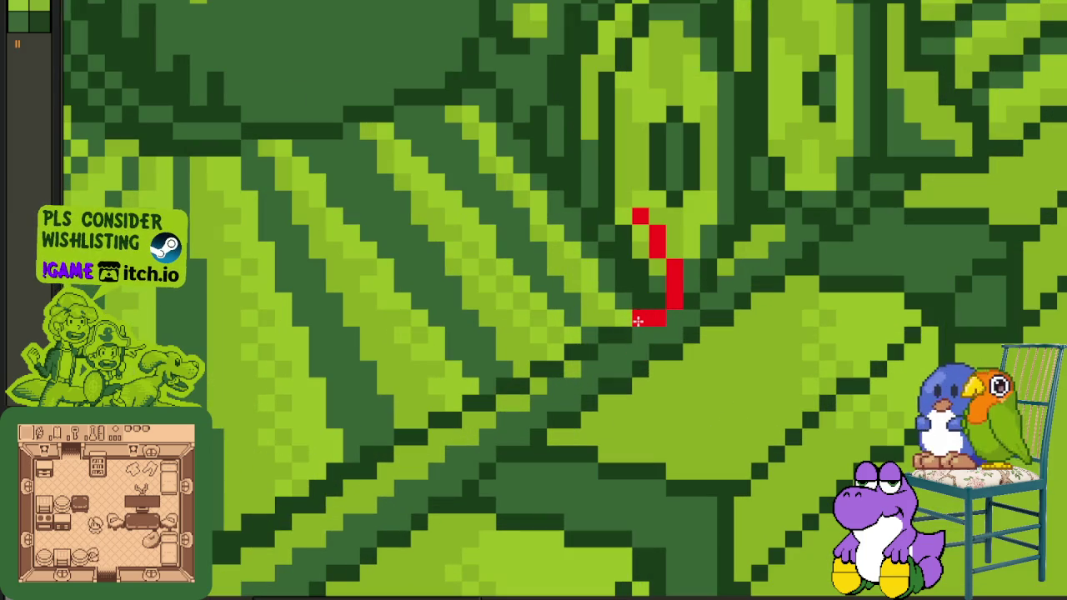
pyautogui.click(615, 334)
pyautogui.moveTo(588, 352)
pyautogui.mouseDown()
pyautogui.moveTo(438, 425)
pyautogui.moveTo(453, 400)
pyautogui.moveTo(547, 353)
pyautogui.mouseUp()
# Draw a red outline from the canvas bottom edge up-right along the track.
pyautogui.scroll(-2, 547, 353)
pyautogui.scroll(2, 333, 468)
pyautogui.click(303, 472)
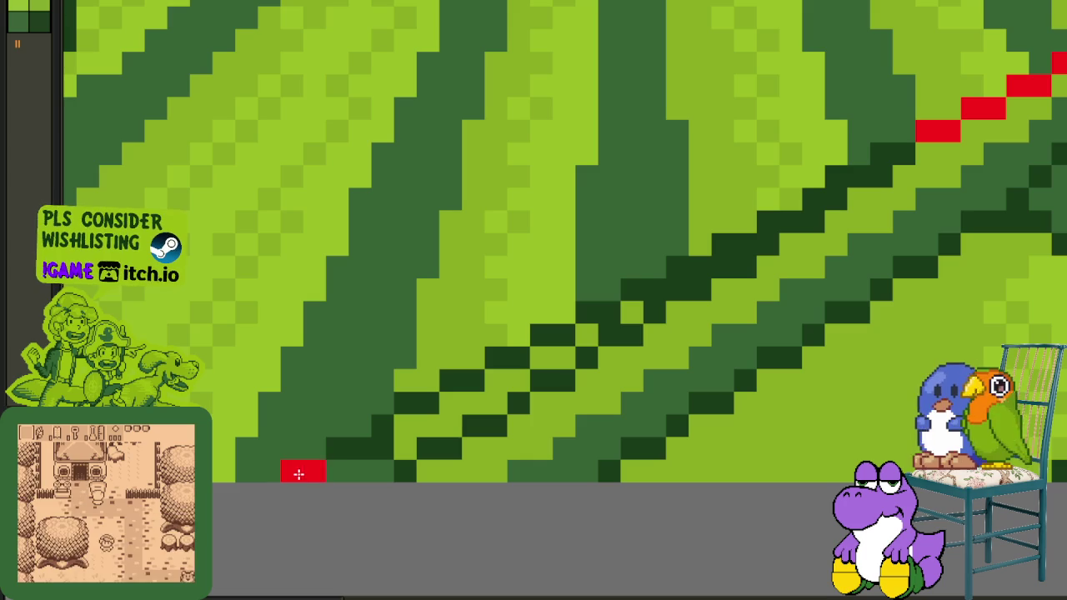
pyautogui.moveTo(337, 450)
pyautogui.mouseDown()
pyautogui.moveTo(447, 376)
pyautogui.moveTo(595, 310)
pyautogui.moveTo(544, 367)
pyautogui.moveTo(675, 295)
pyautogui.moveTo(612, 345)
pyautogui.moveTo(525, 379)
pyautogui.moveTo(581, 350)
pyautogui.mouseUp()
# Continue the red outline up toward the wheels and start it toward the boiler.
pyautogui.scroll(-3, 581, 350)
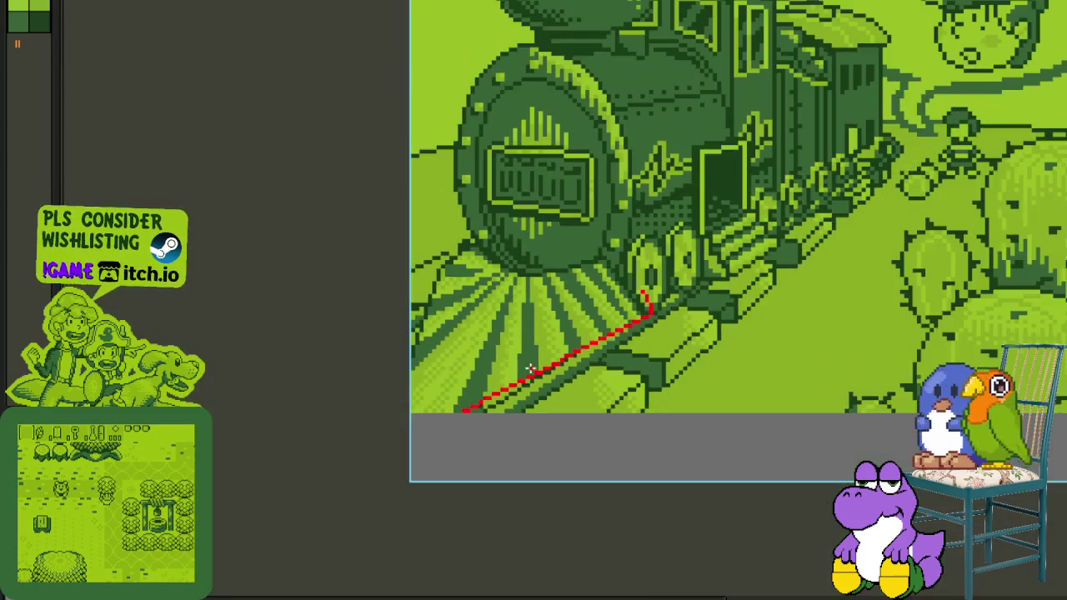
pyautogui.scroll(1, 499, 366)
pyautogui.scroll(2, 453, 381)
pyautogui.scroll(1, 453, 380)
pyautogui.moveTo(431, 378)
pyautogui.mouseDown()
pyautogui.moveTo(482, 253)
pyautogui.moveTo(478, 224)
pyautogui.moveTo(436, 405)
pyautogui.moveTo(434, 311)
pyautogui.moveTo(458, 289)
pyautogui.moveTo(481, 175)
pyautogui.moveTo(518, 155)
pyautogui.moveTo(445, 348)
pyautogui.moveTo(488, 306)
pyautogui.mouseUp()
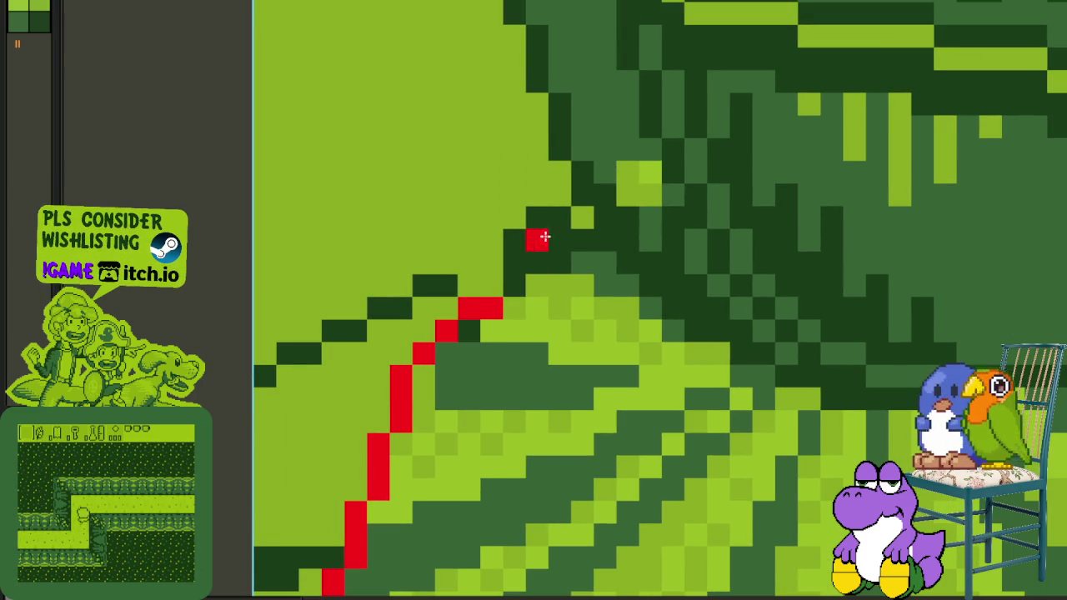
pyautogui.moveTo(578, 238)
pyautogui.mouseDown()
pyautogui.moveTo(552, 234)
pyautogui.moveTo(538, 214)
pyautogui.moveTo(515, 238)
pyautogui.moveTo(501, 281)
pyautogui.mouseUp()
pyautogui.scroll(-2, 501, 280)
pyautogui.scroll(-1, 501, 280)
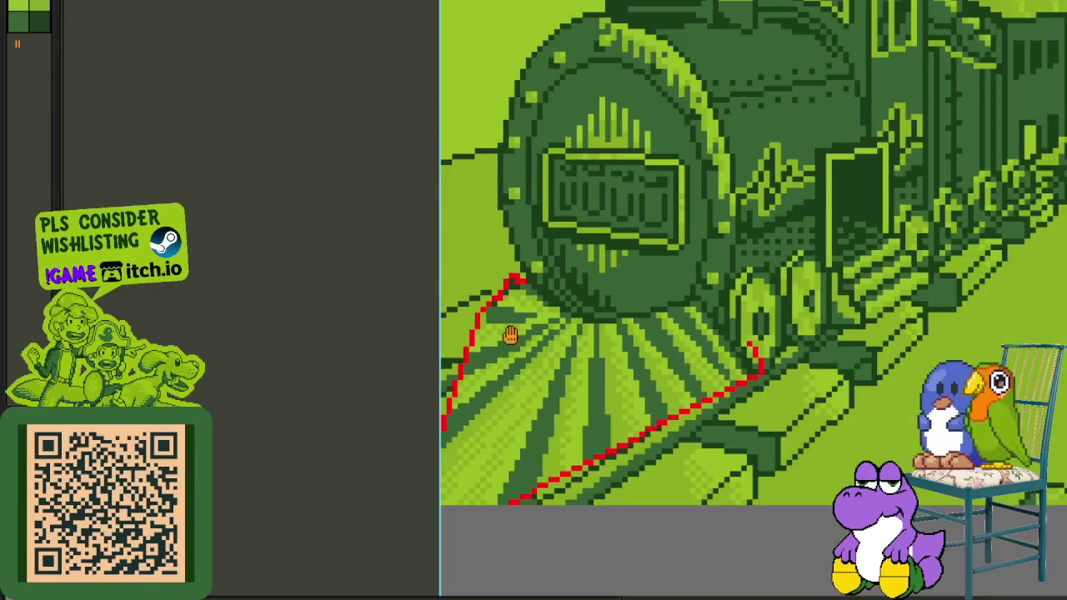
# Draw a parallel red edge from the ray down to the canvas bottom.
pyautogui.scroll(-1, 502, 281)
pyautogui.scroll(3, 534, 259)
pyautogui.scroll(-1, 500, 275)
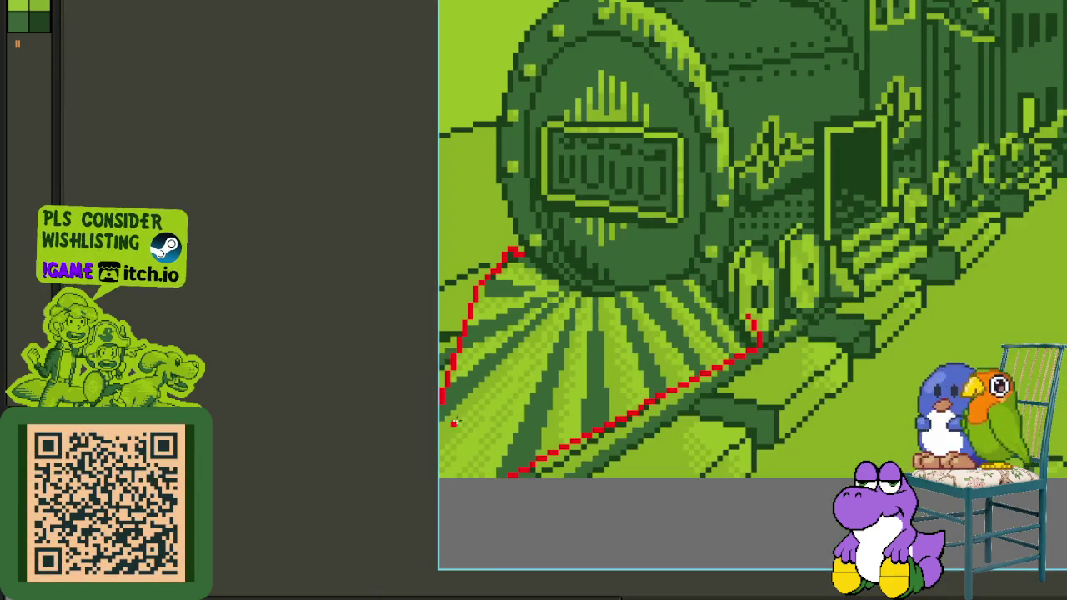
pyautogui.press('Tab')
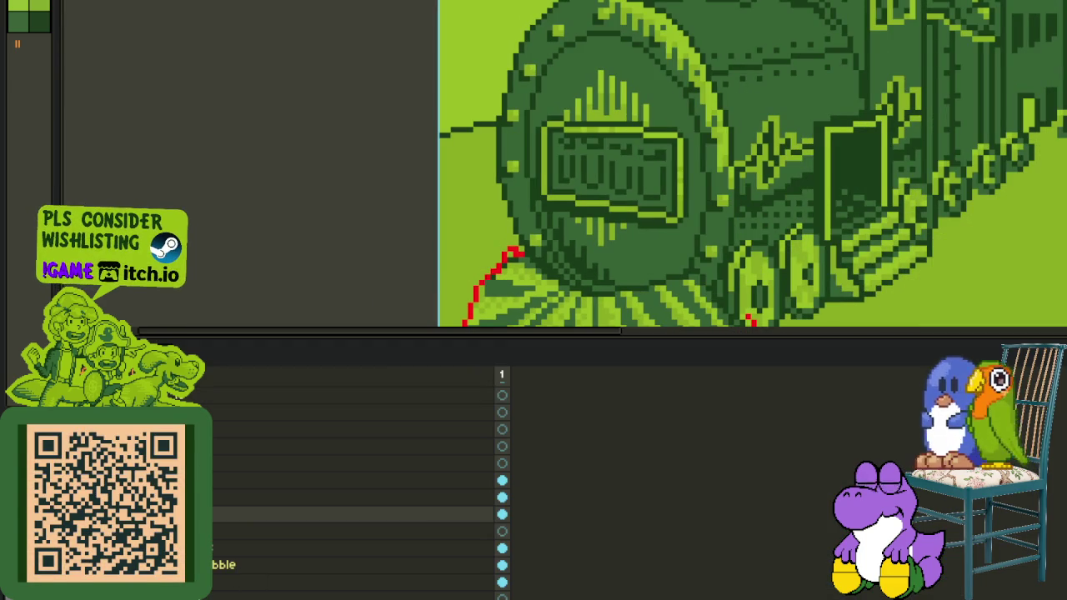
pyautogui.press('Tab')
pyautogui.scroll(2, 492, 305)
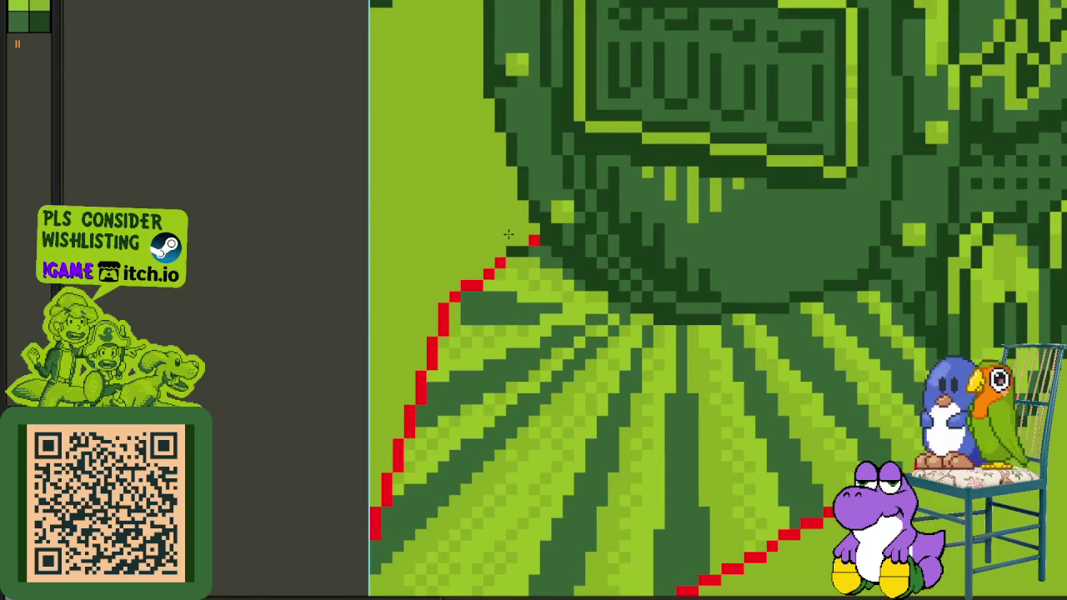
pyautogui.scroll(-3, 525, 247)
pyautogui.scroll(2, 633, 291)
pyautogui.scroll(2, 699, 260)
pyautogui.scroll(-2, 641, 268)
pyautogui.scroll(2, 641, 268)
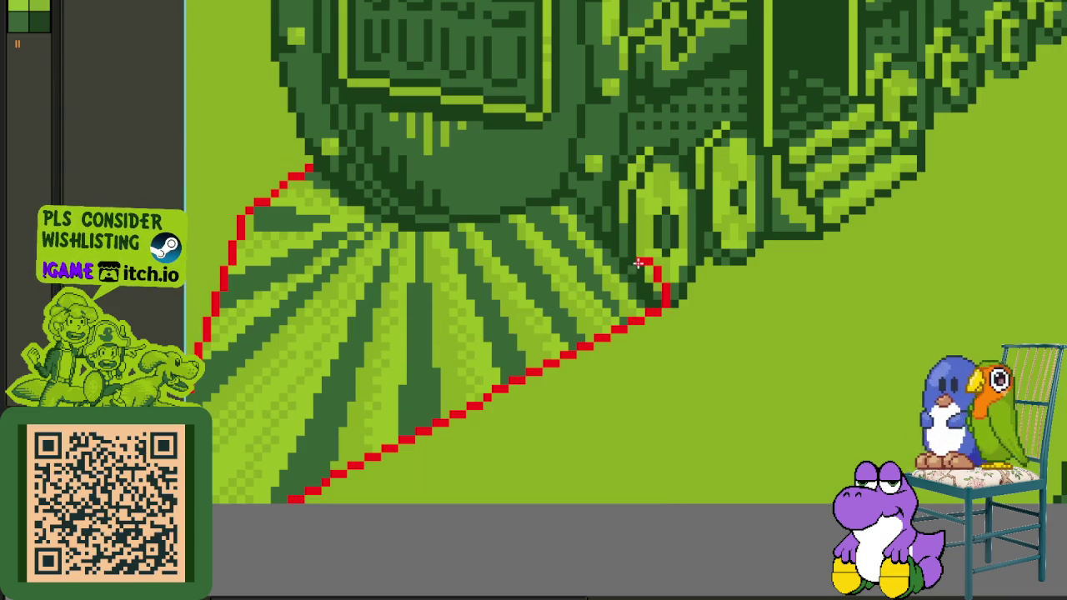
pyautogui.moveTo(561, 309); pyautogui.dragTo(366, 480)
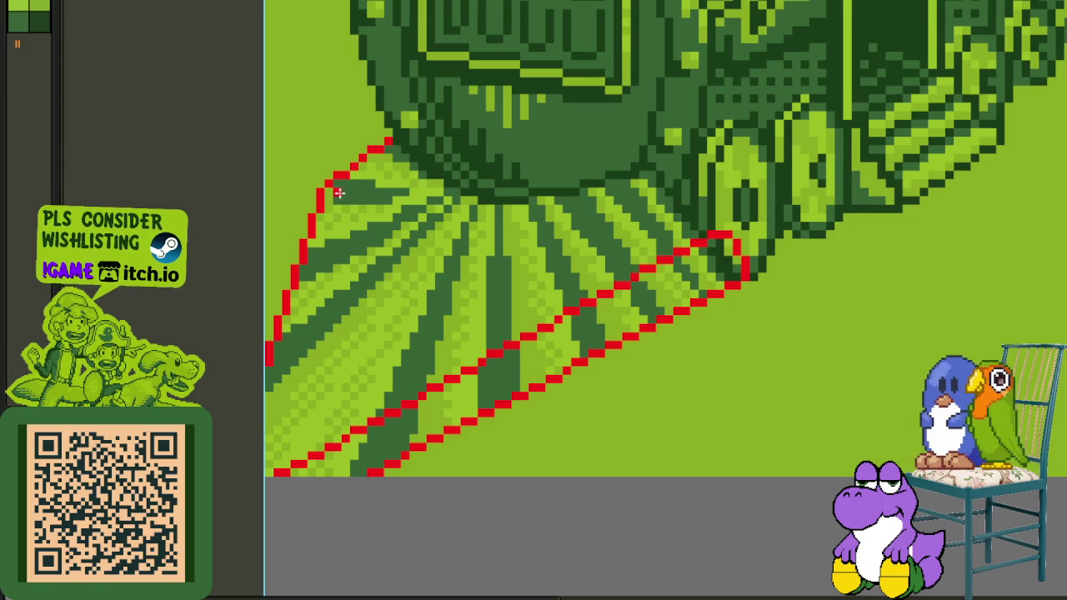
# Draw an inner red line down the left edge and join it to the top point.
pyautogui.moveTo(346, 189); pyautogui.dragTo(246, 540)
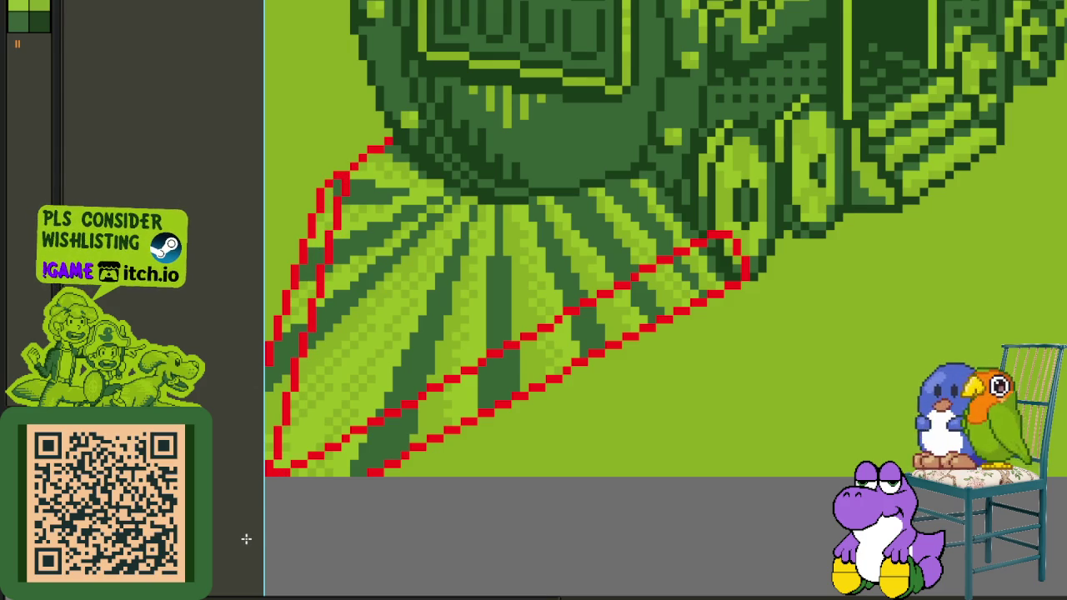
pyautogui.scroll(2, 415, 243)
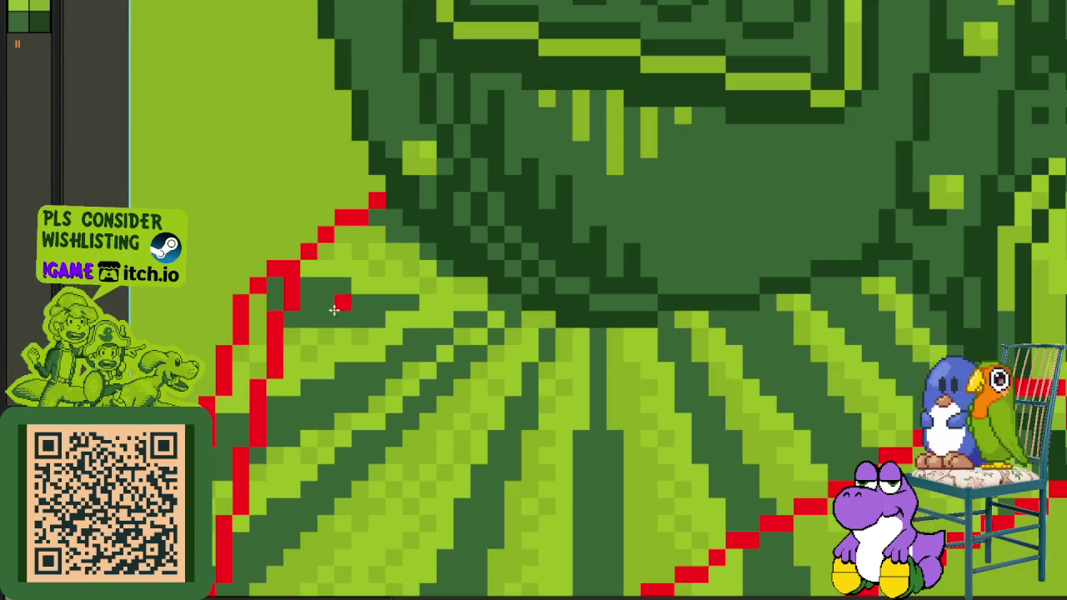
pyautogui.moveTo(274, 325); pyautogui.dragTo(394, 218)
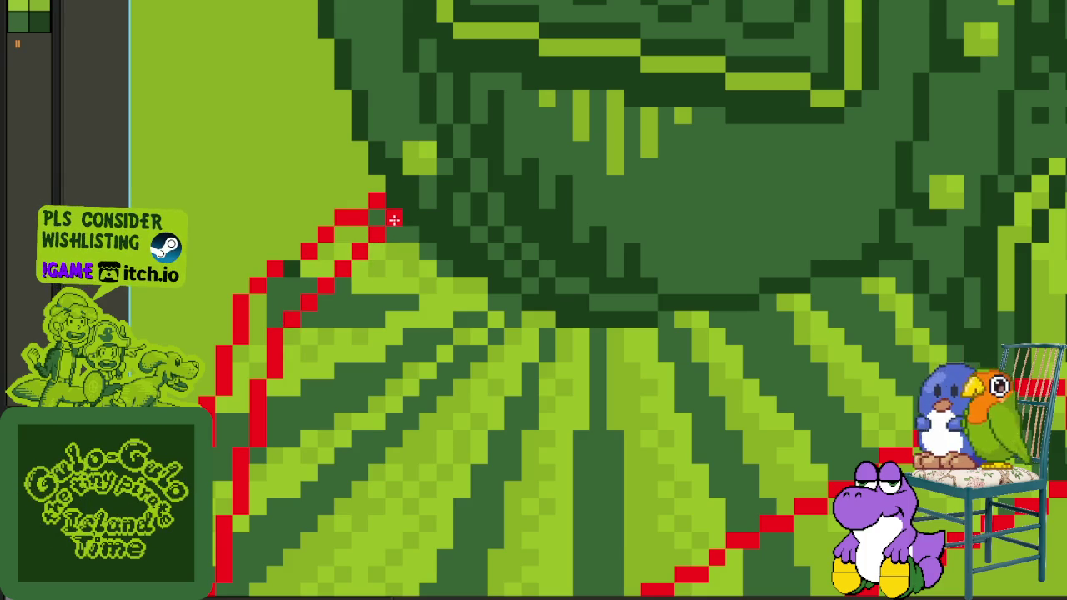
# Paint black across the bottom of the ray inside the red outline.
pyautogui.scroll(-2, 295, 271)
pyautogui.moveTo(485, 358); pyautogui.dragTo(539, 300)
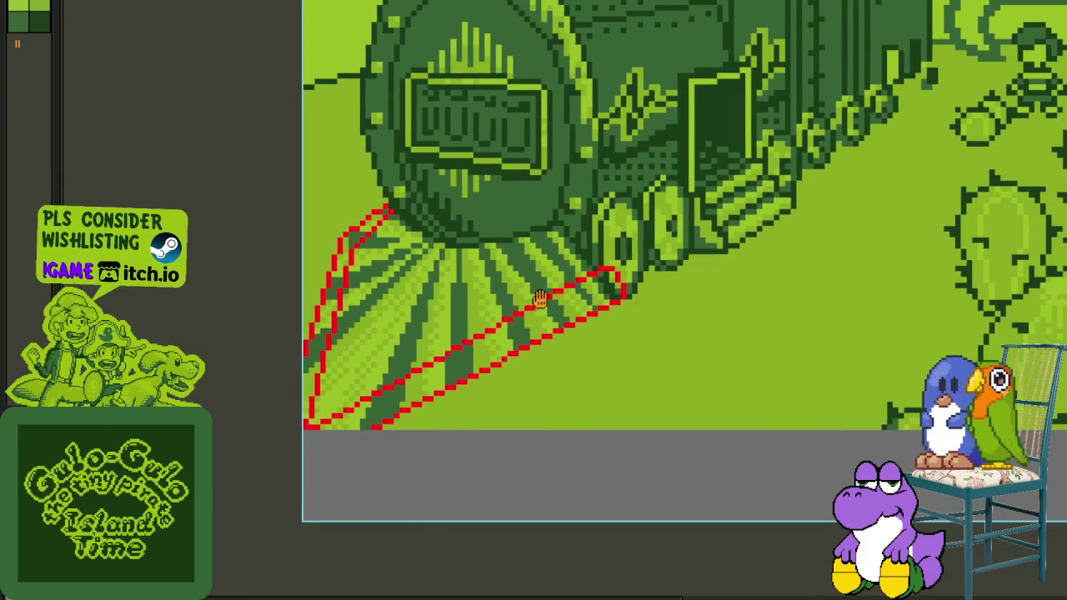
pyautogui.moveTo(449, 330); pyautogui.dragTo(550, 340)
pyautogui.scroll(2, 476, 408)
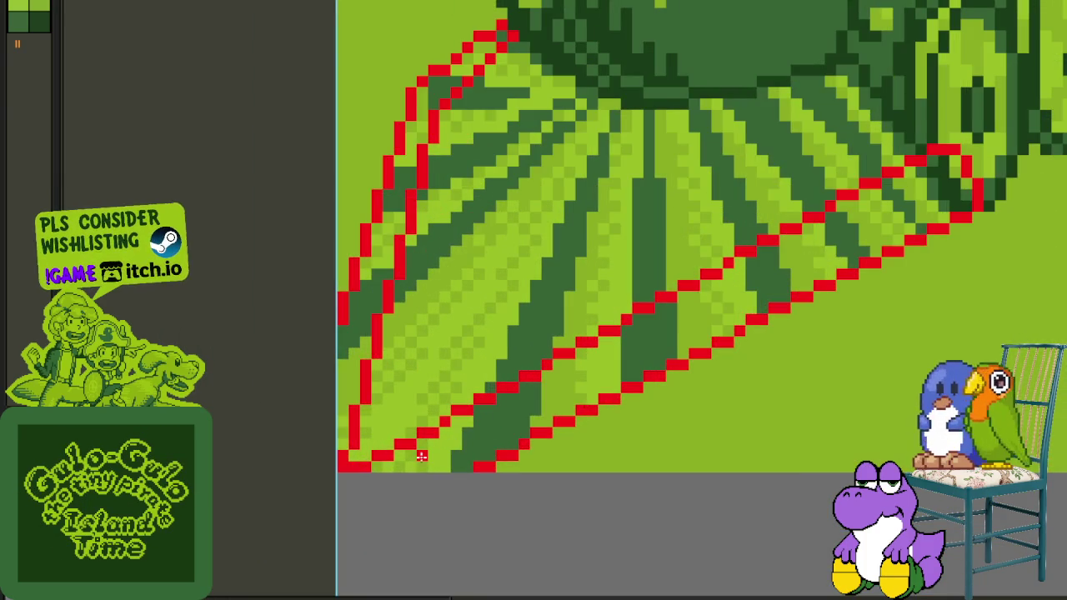
pyautogui.scroll(2, 422, 455)
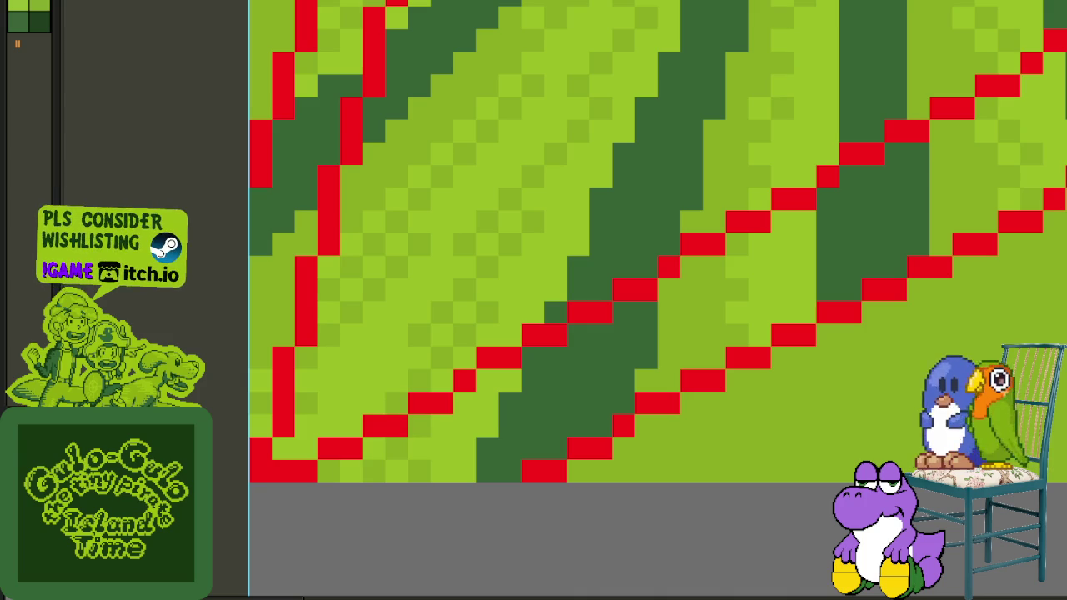
pyautogui.scroll(1, 369, 450)
pyautogui.moveTo(329, 471)
pyautogui.mouseDown()
pyautogui.moveTo(453, 467)
pyautogui.moveTo(452, 409)
pyautogui.moveTo(572, 422)
pyautogui.mouseUp()
pyautogui.moveTo(451, 442)
pyautogui.mouseDown()
pyautogui.moveTo(237, 526)
pyautogui.moveTo(24, 560)
pyautogui.mouseUp()
# Fill the green pockets in the lower band black up to the red edge.
pyautogui.click(491, 319)
pyautogui.click(500, 250)
pyautogui.click(657, 261)
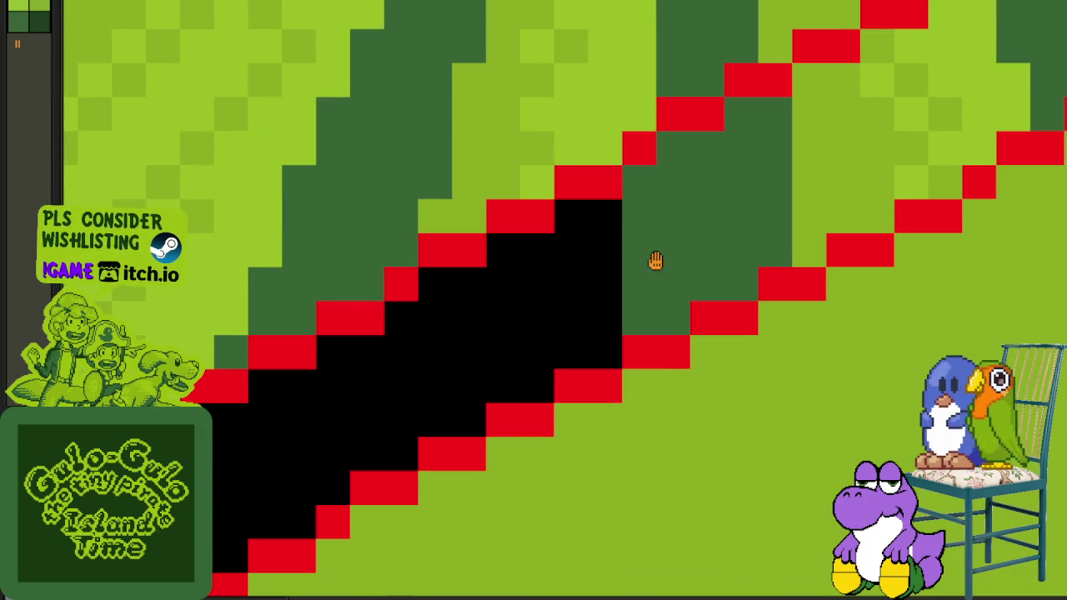
pyautogui.moveTo(658, 261); pyautogui.dragTo(536, 374)
pyautogui.click(608, 321)
pyautogui.click(579, 292)
pyautogui.click(610, 300)
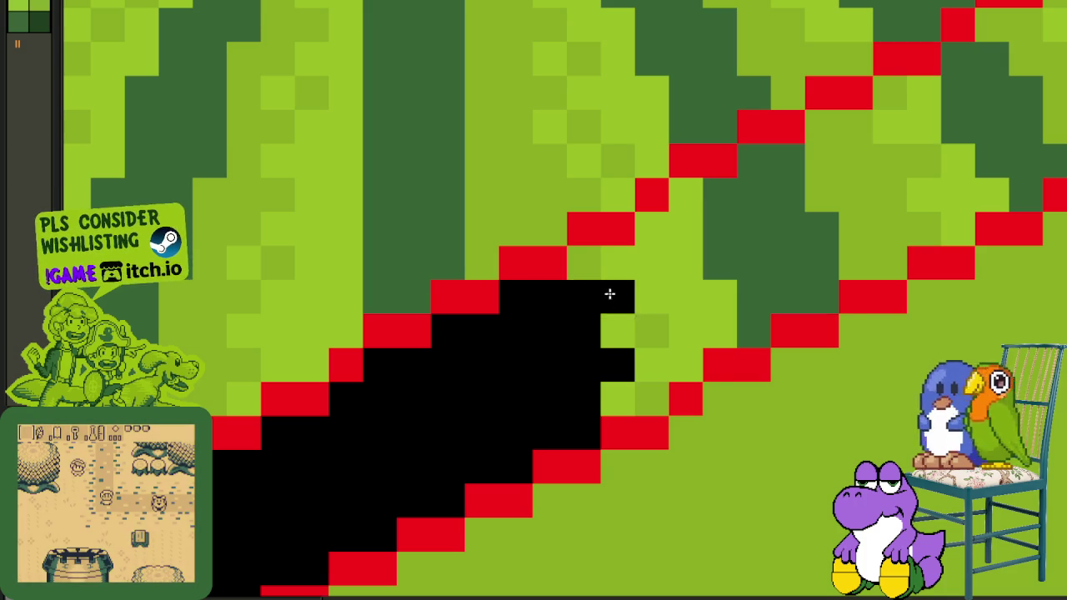
pyautogui.click(583, 262)
pyautogui.click(617, 332)
pyautogui.click(653, 332)
pyautogui.click(653, 399)
pyautogui.click(617, 399)
pyautogui.click(635, 329)
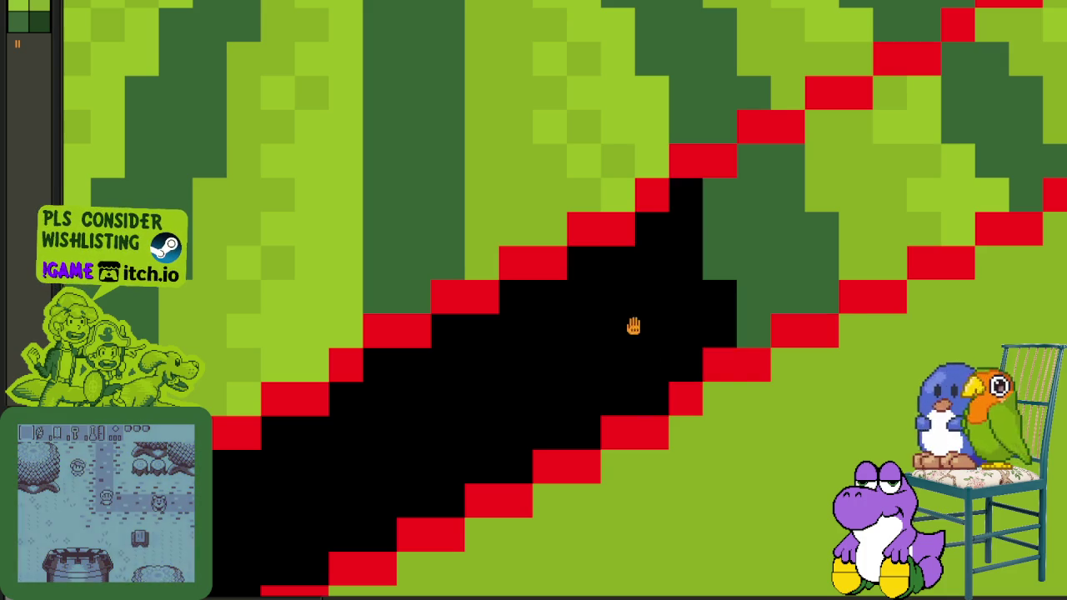
# Refill the band black section by section and paint black toward the upper left.
pyautogui.click(492, 395)
pyautogui.click(574, 367)
pyautogui.click(633, 316)
pyautogui.click(621, 265)
pyautogui.click(717, 261)
pyautogui.click(778, 241)
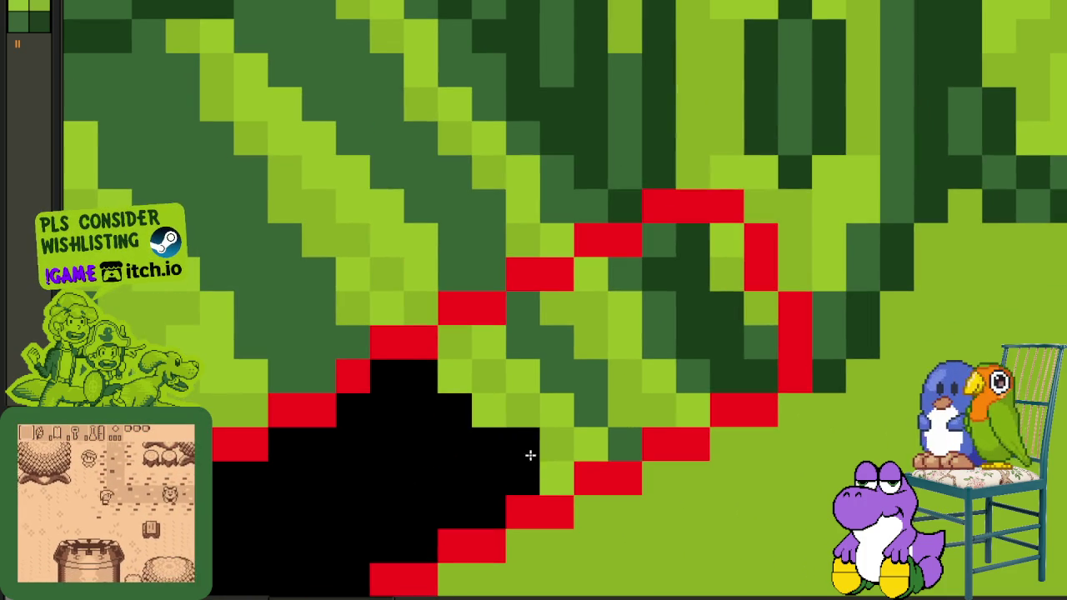
pyautogui.moveTo(552, 471)
pyautogui.mouseDown()
pyautogui.moveTo(516, 407)
pyautogui.moveTo(476, 376)
pyautogui.moveTo(497, 348)
pyautogui.moveTo(558, 410)
pyautogui.moveTo(626, 408)
pyautogui.moveTo(680, 387)
pyautogui.moveTo(693, 409)
pyautogui.moveTo(614, 341)
pyautogui.moveTo(603, 281)
pyautogui.moveTo(681, 264)
pyautogui.moveTo(684, 302)
pyautogui.moveTo(721, 257)
pyautogui.moveTo(760, 342)
pyautogui.mouseUp()
# Blacken the left band between the red lines up to its top point.
pyautogui.scroll(-3, 681, 374)
pyautogui.hscroll(-3, 603, 405)
pyautogui.scroll(3, 459, 476)
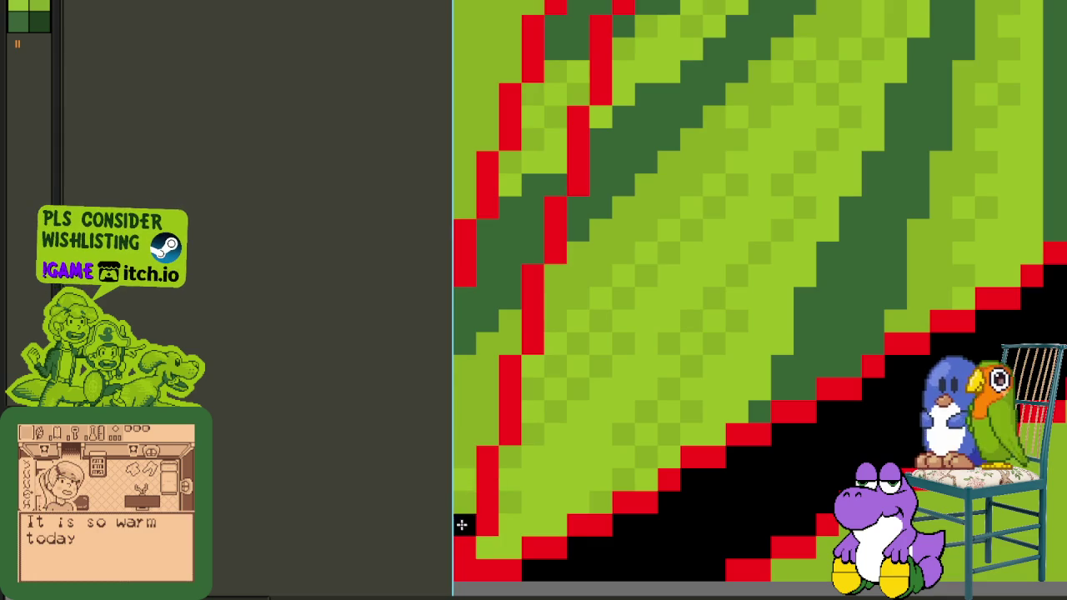
pyautogui.moveTo(469, 483); pyautogui.dragTo(525, 159)
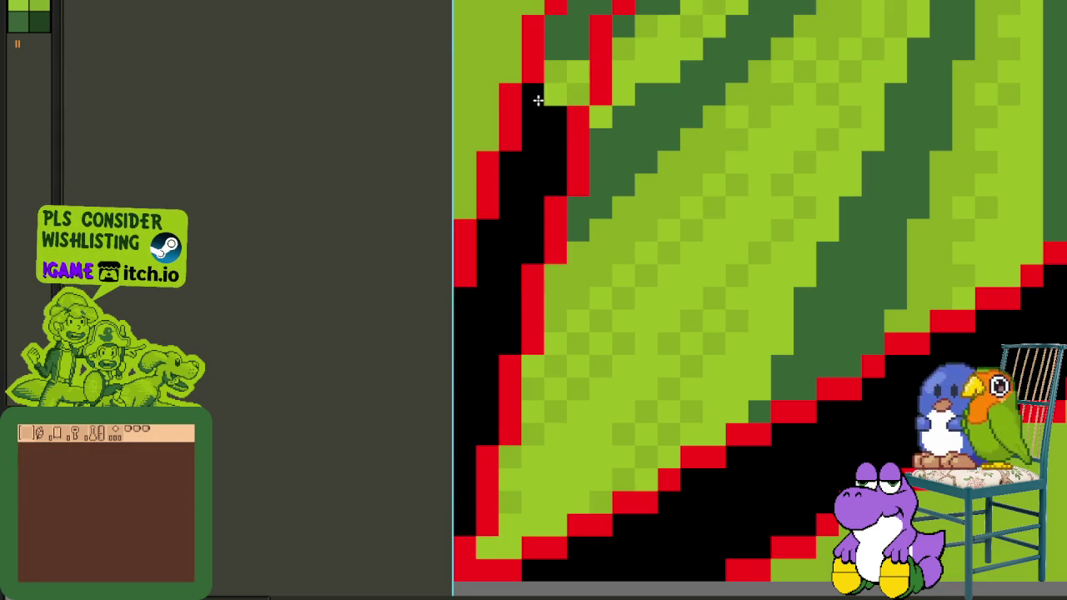
pyautogui.moveTo(572, 71); pyautogui.dragTo(578, 42)
pyautogui.scroll(3, 500, 250)
pyautogui.hscroll(2, 423, 428)
pyautogui.moveTo(423, 429)
pyautogui.mouseDown()
pyautogui.moveTo(428, 341)
pyautogui.moveTo(488, 225)
pyautogui.moveTo(600, 136)
pyautogui.mouseUp()
# Pick white as the drawing colour.
pyautogui.scroll(-3, 600, 136)
pyautogui.scroll(-1, 600, 136)
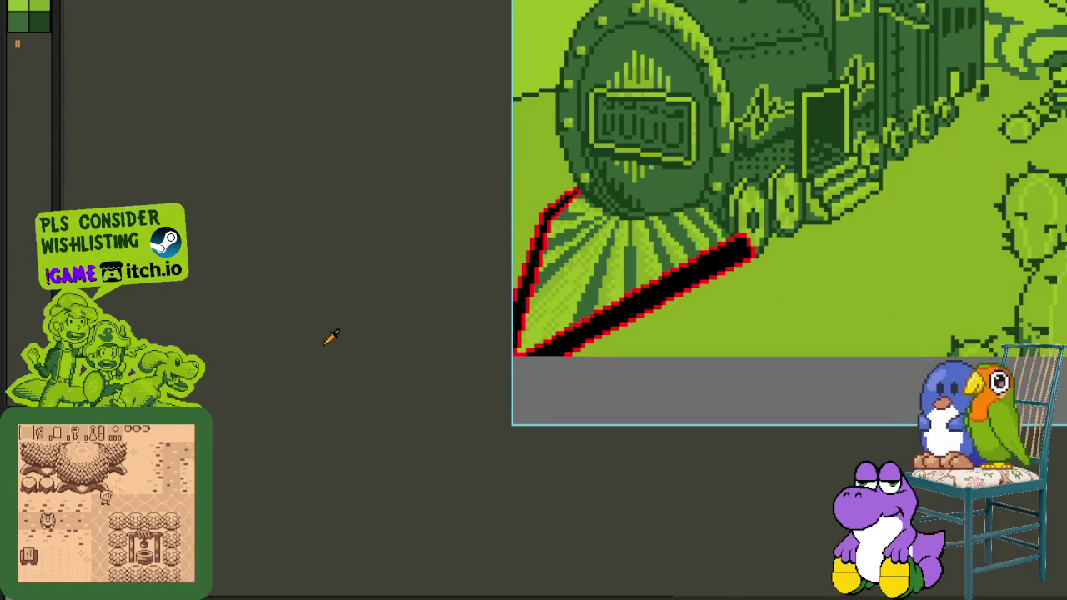
pyautogui.click(18, 18)
pyautogui.scroll(1, 593, 313)
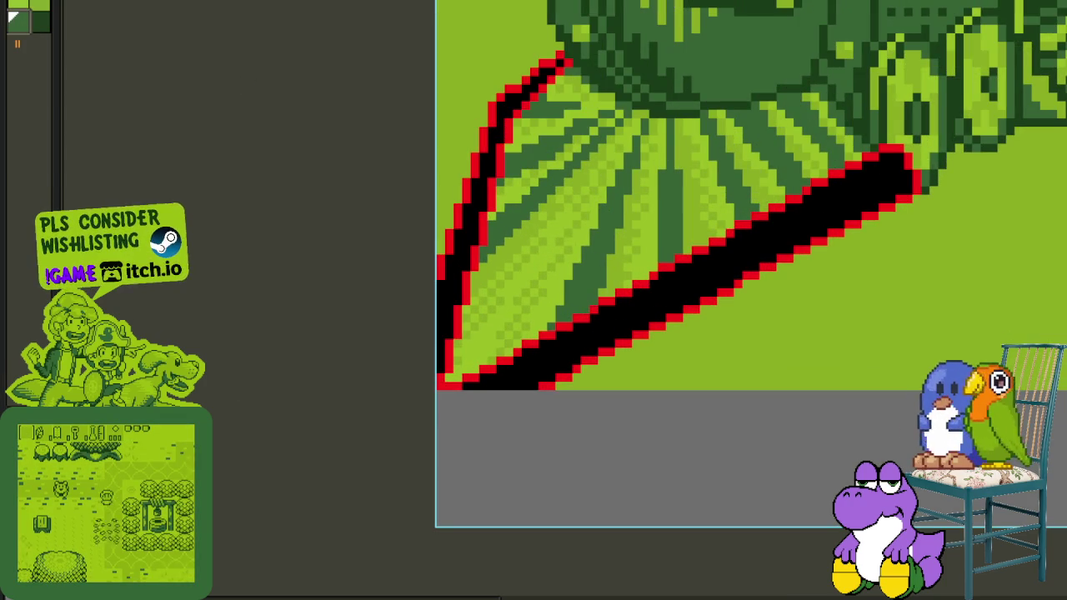
# Paint a white pixel staircase along the band's top edge, undoing an accidental white fill.
pyautogui.scroll(1, 483, 359)
pyautogui.scroll(1, 380, 411)
pyautogui.scroll(1, 296, 431)
pyautogui.moveTo(295, 431)
pyautogui.mouseDown()
pyautogui.moveTo(285, 431)
pyautogui.moveTo(359, 385)
pyautogui.moveTo(475, 340)
pyautogui.moveTo(530, 294)
pyautogui.moveTo(568, 296)
pyautogui.moveTo(422, 388)
pyautogui.mouseUp()
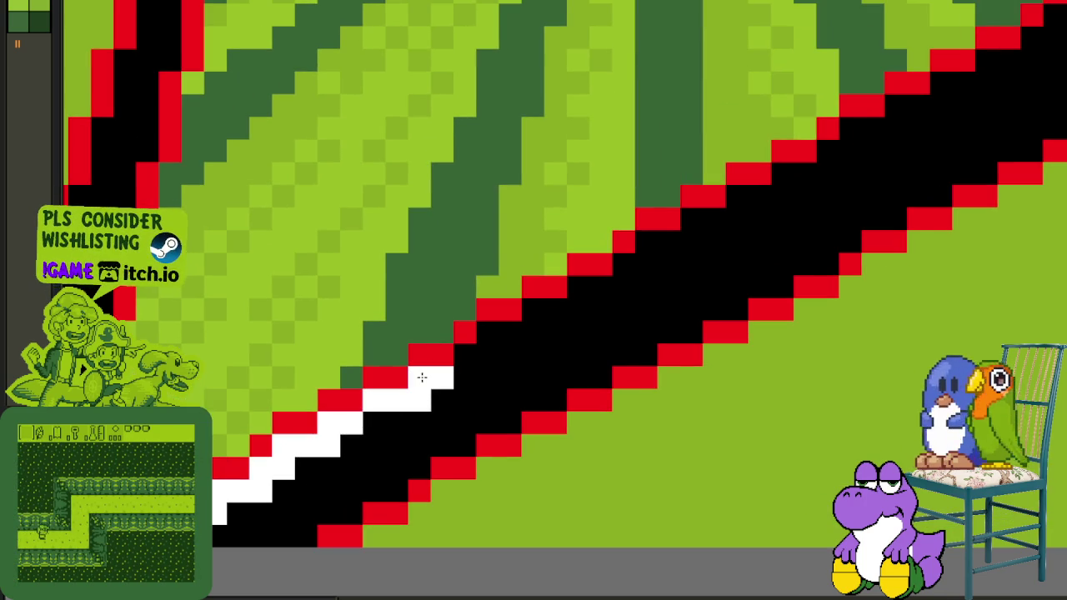
pyautogui.moveTo(442, 375)
pyautogui.mouseDown()
pyautogui.moveTo(489, 334)
pyautogui.moveTo(523, 350)
pyautogui.moveTo(419, 436)
pyautogui.mouseUp()
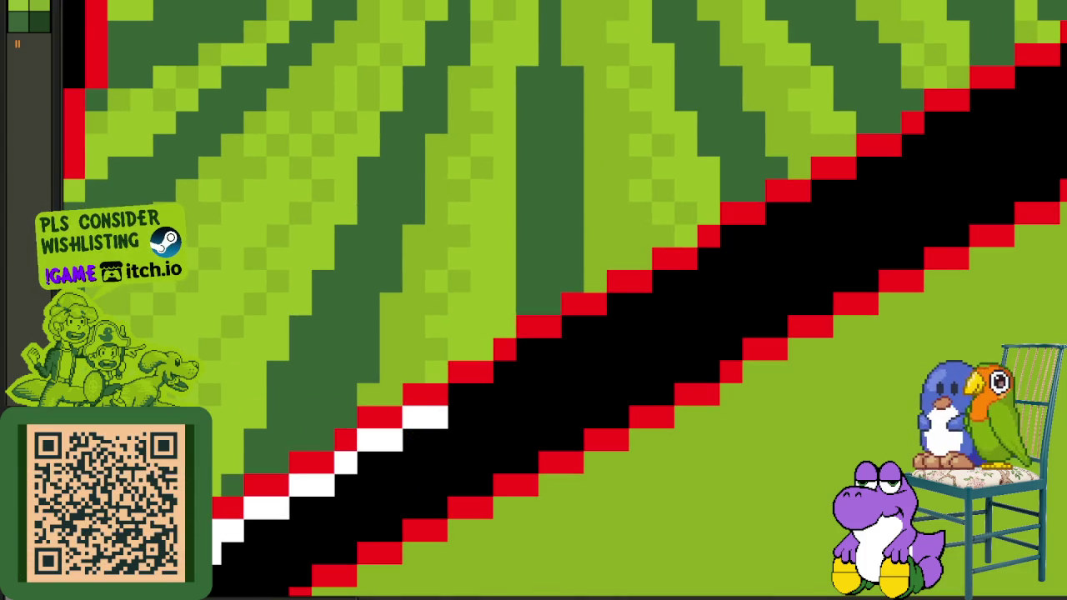
pyautogui.click(482, 386)
pyautogui.hotkey('ctrl', 'z')
# Continue the white edge line up the band to its tip.
pyautogui.moveTo(450, 387); pyautogui.dragTo(543, 348)
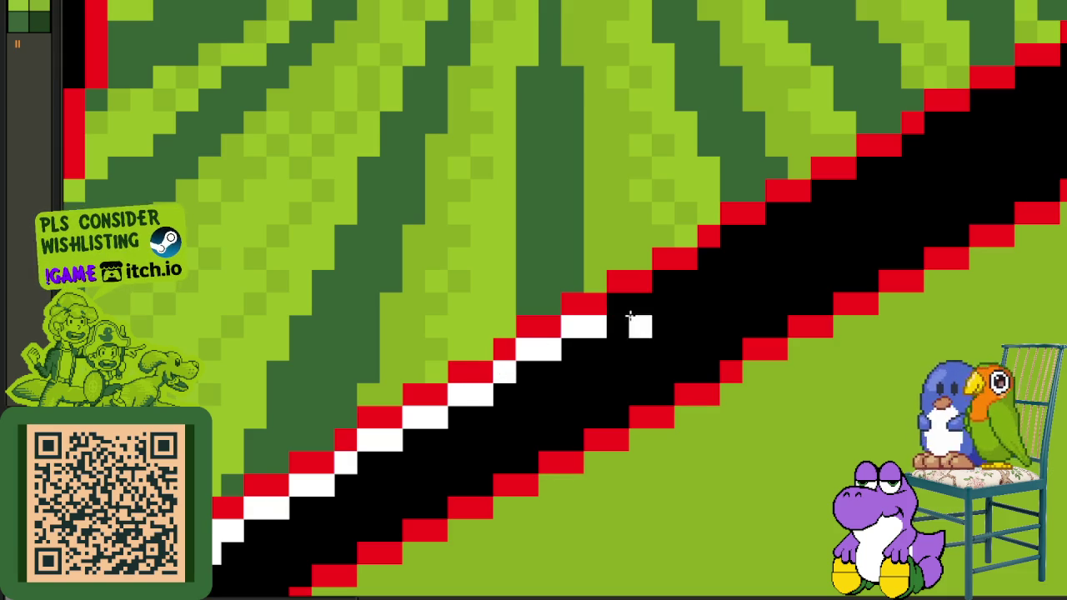
pyautogui.moveTo(630, 317); pyautogui.dragTo(634, 308)
pyautogui.scroll(-1, 726, 248)
pyautogui.scroll(1, 512, 393)
pyautogui.moveTo(511, 393); pyautogui.dragTo(655, 321)
pyautogui.moveTo(714, 280)
pyautogui.mouseDown()
pyautogui.moveTo(857, 201)
pyautogui.moveTo(906, 242)
pyautogui.moveTo(923, 274)
pyautogui.mouseUp()
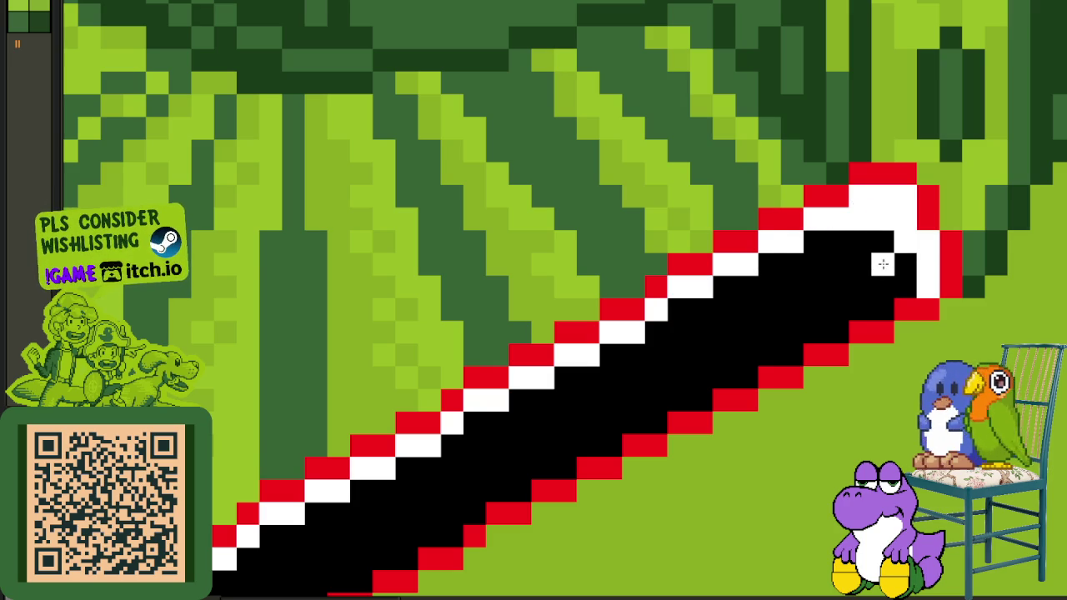
# Add a white checker pattern of pixels at the band's tip.
pyautogui.click(835, 264)
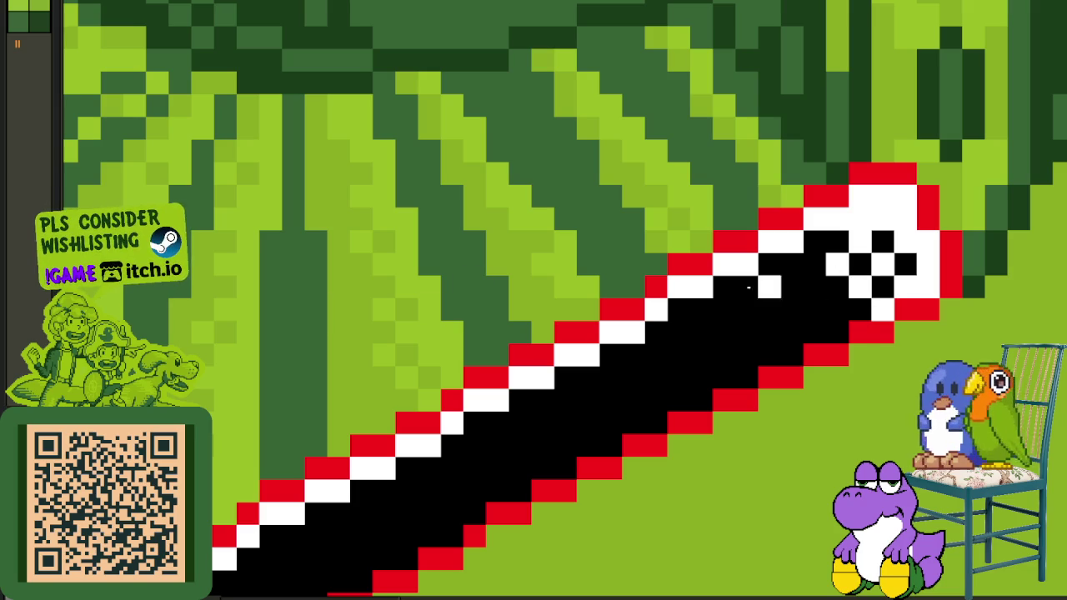
pyautogui.click(814, 241)
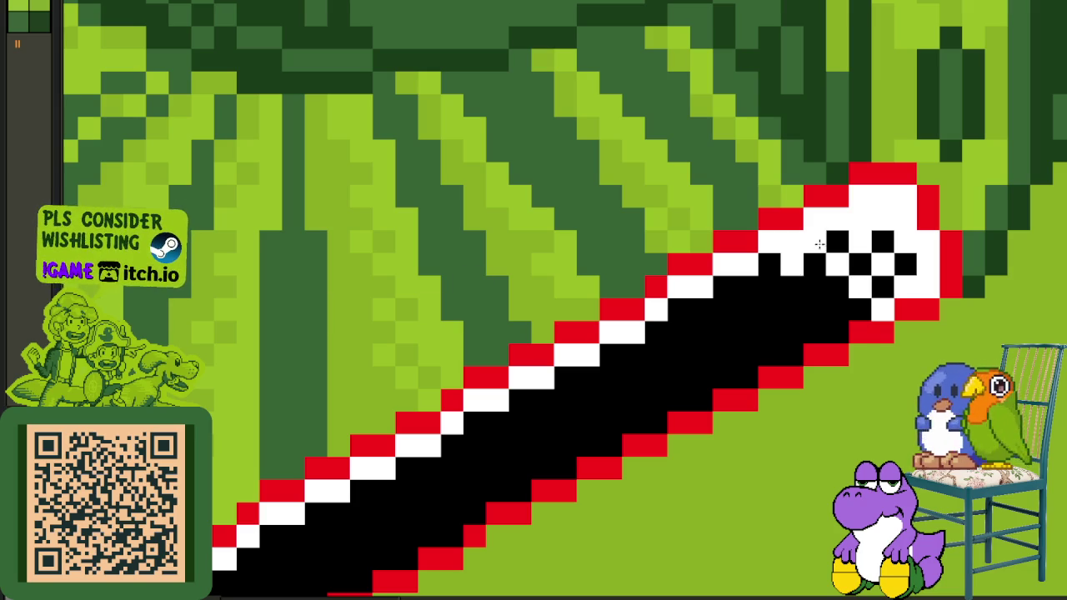
pyautogui.click(814, 287)
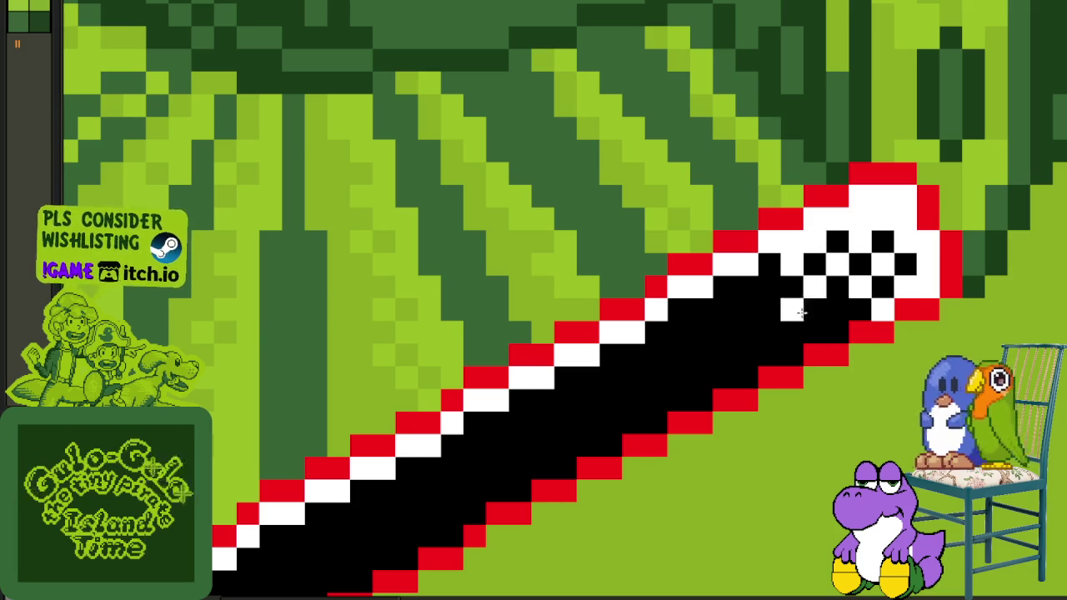
pyautogui.scroll(-4, 825, 313)
pyautogui.moveTo(550, 348)
pyautogui.mouseDown()
pyautogui.moveTo(616, 379)
pyautogui.moveTo(545, 310)
pyautogui.mouseUp()
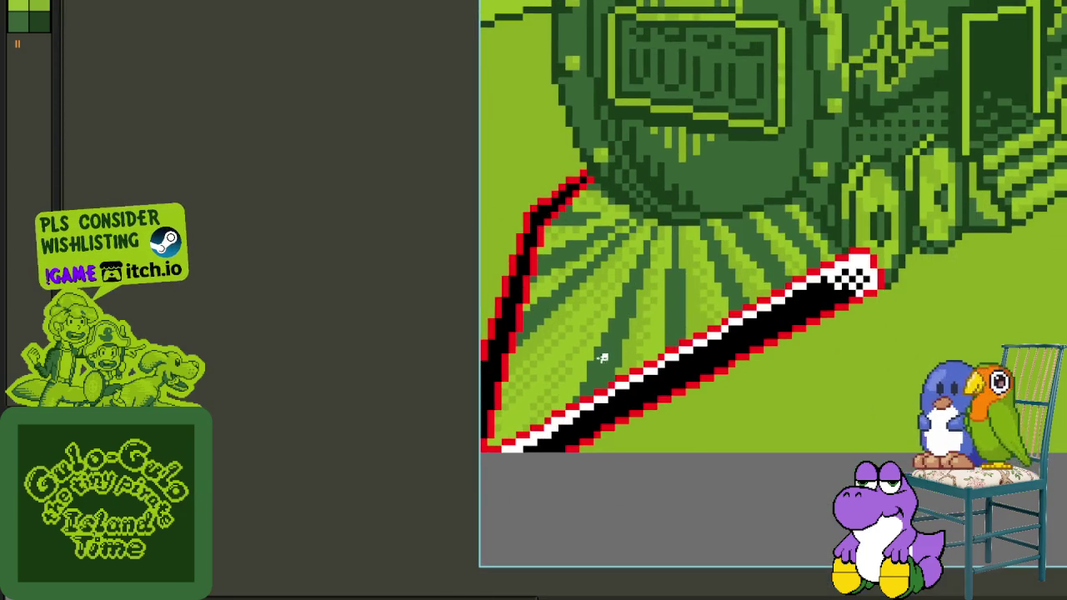
# Pencil a white line up the left band to its top.
pyautogui.scroll(1, 487, 375)
pyautogui.scroll(1, 488, 391)
pyautogui.moveTo(511, 403)
pyautogui.mouseDown()
pyautogui.moveTo(508, 341)
pyautogui.moveTo(578, 108)
pyautogui.moveTo(500, 409)
pyautogui.moveTo(464, 375)
pyautogui.moveTo(466, 320)
pyautogui.mouseUp()
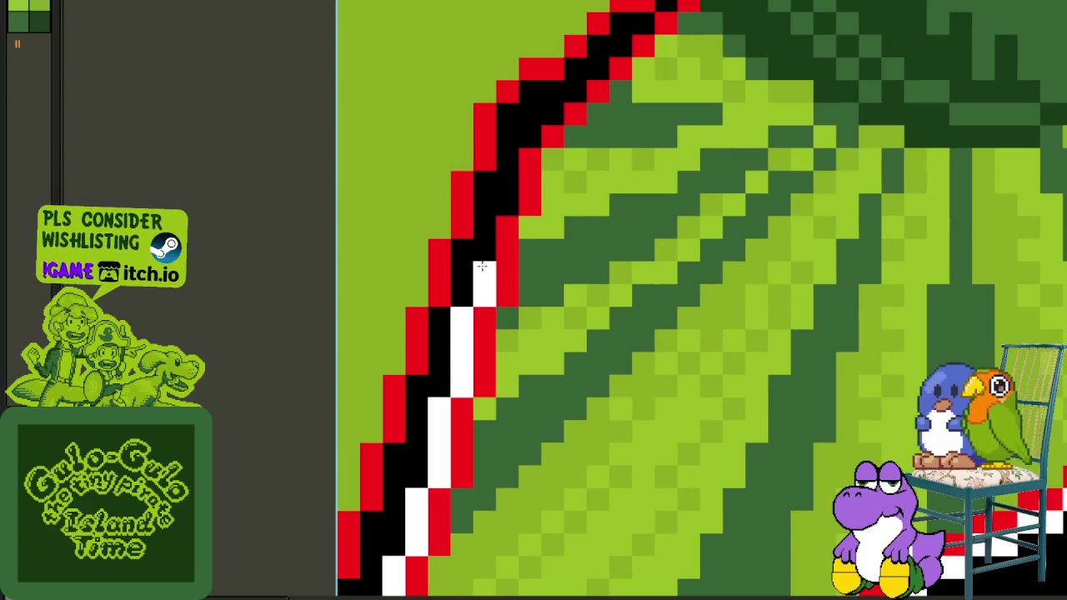
pyautogui.moveTo(531, 138); pyautogui.dragTo(558, 107)
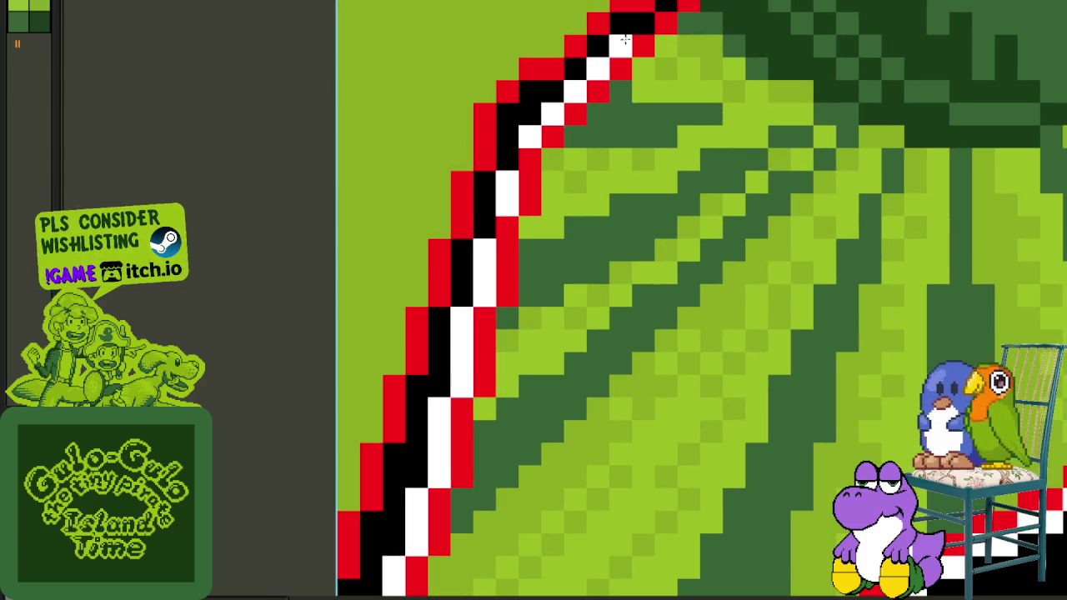
# Replace the bands' black with dark green #306230.
pyautogui.scroll(-2, 639, 26)
pyautogui.scroll(-1, 445, 255)
pyautogui.scroll(2, 445, 255)
pyautogui.scroll(1, 635, 271)
pyautogui.hotkey('shift', 'r')
pyautogui.press('Return')
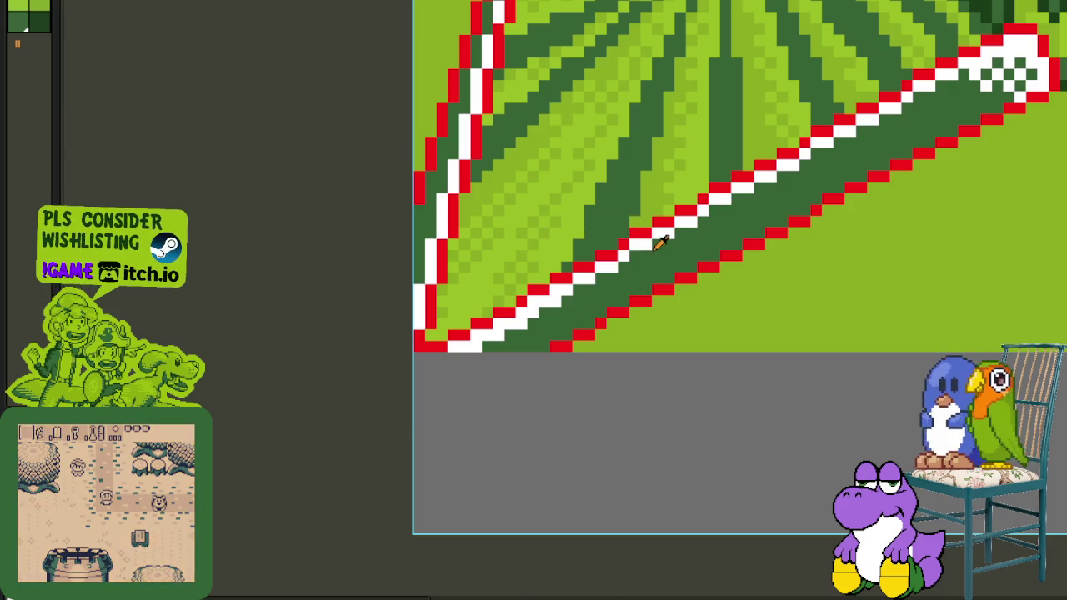
# Replace white with green #8bac0f, then preview red becoming #0F380F.
pyautogui.scroll(2, 776, 133)
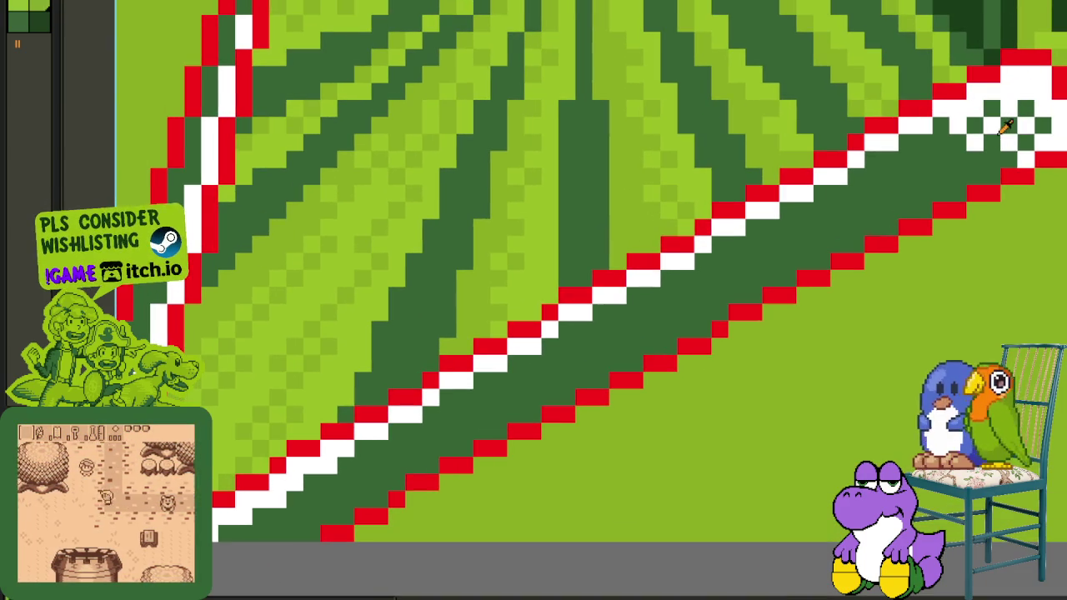
pyautogui.hotkey('shift', 'r')
pyautogui.click(472, 464)
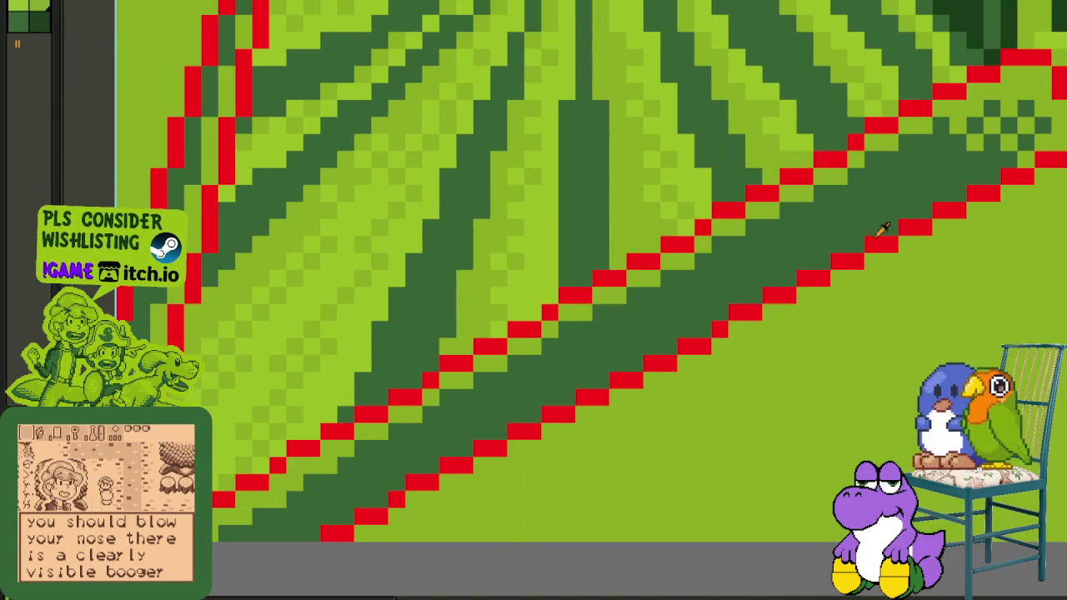
pyautogui.scroll(-2, 864, 214)
pyautogui.scroll(-1, 898, 208)
pyautogui.hotkey('shift', 'r')
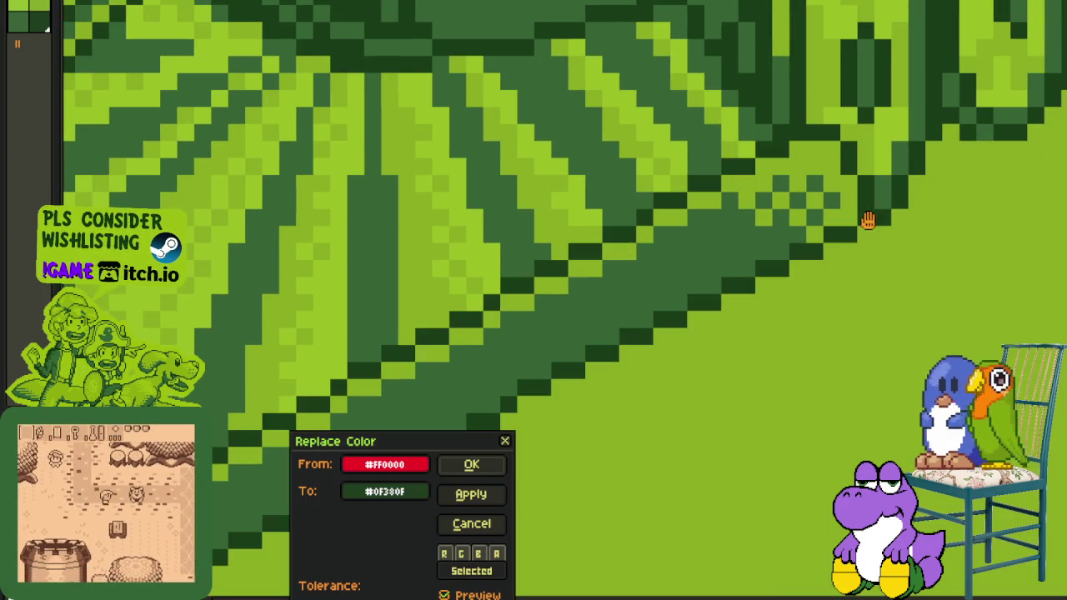
# Apply the #FF0000 to #0F380F replacement and zoom back in on the bands.
pyautogui.press('Return')
pyautogui.scroll(-3, 542, 416)
pyautogui.scroll(-3, 594, 380)
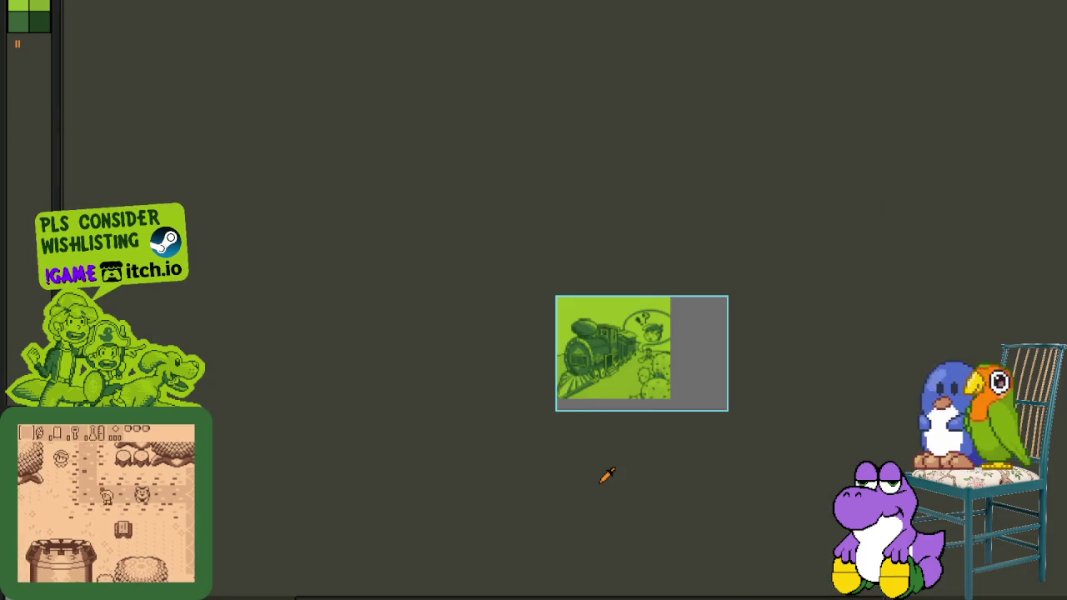
pyautogui.scroll(1, 605, 473)
pyautogui.scroll(3, 592, 414)
pyautogui.scroll(1, 583, 341)
pyautogui.scroll(2, 564, 296)
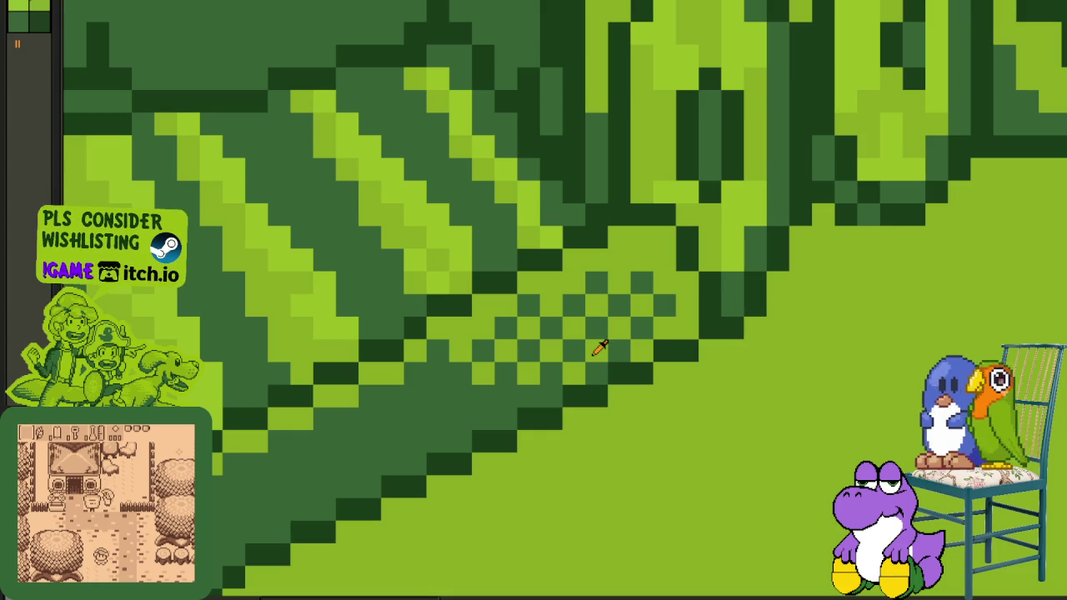
# Paint two stray dark dither pixels at the lower band's tip light green.
pyautogui.click(663, 303)
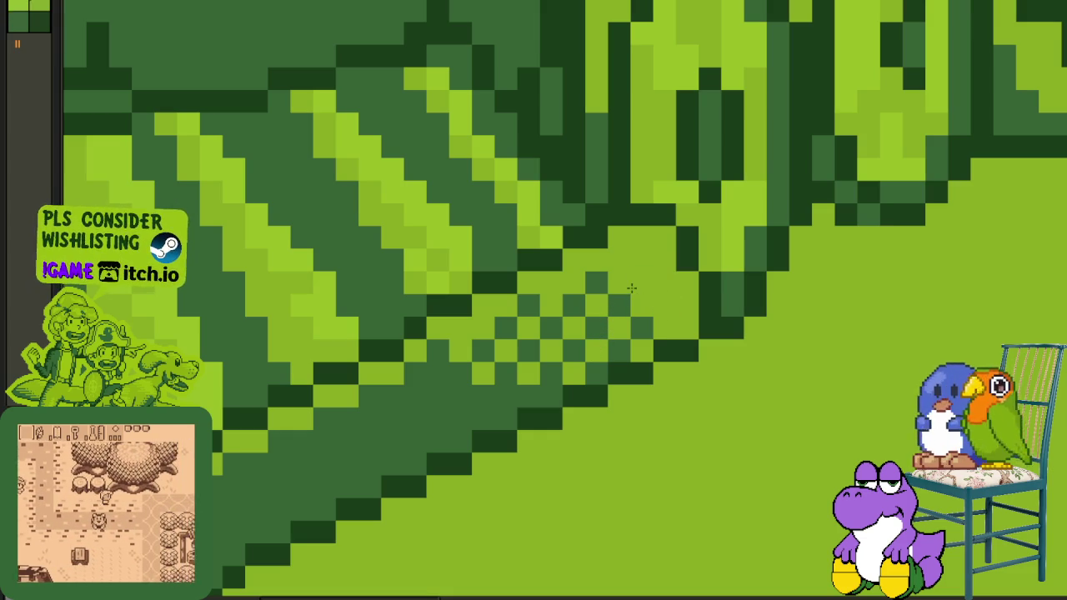
pyautogui.click(595, 284)
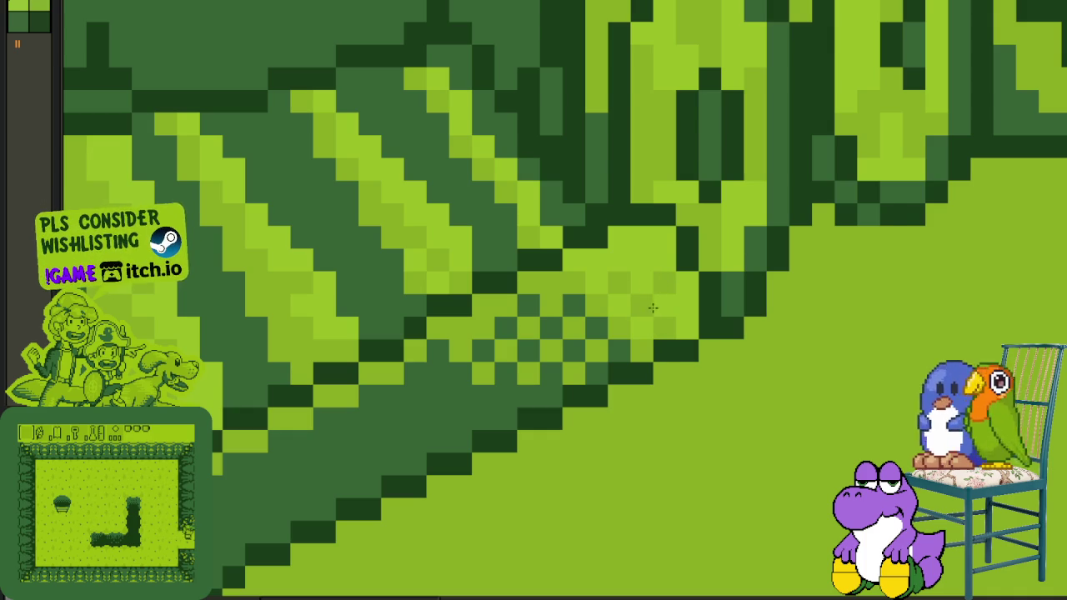
pyautogui.scroll(-2, 649, 309)
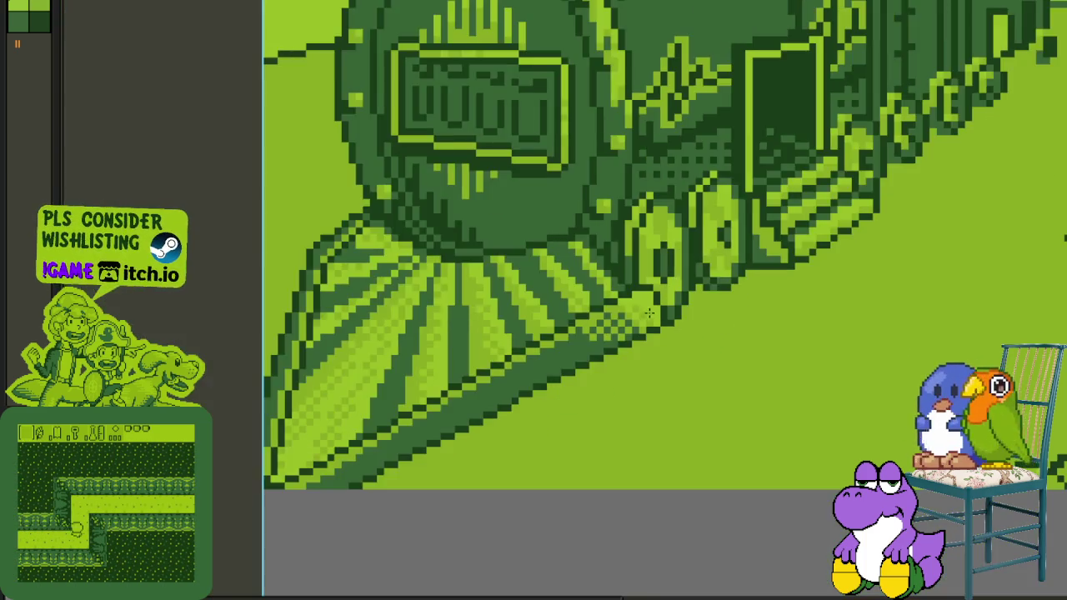
# Recolour two stray light-green pixels in the locomotive to mid-green.
pyautogui.scroll(-2, 583, 333)
pyautogui.scroll(-1, 445, 376)
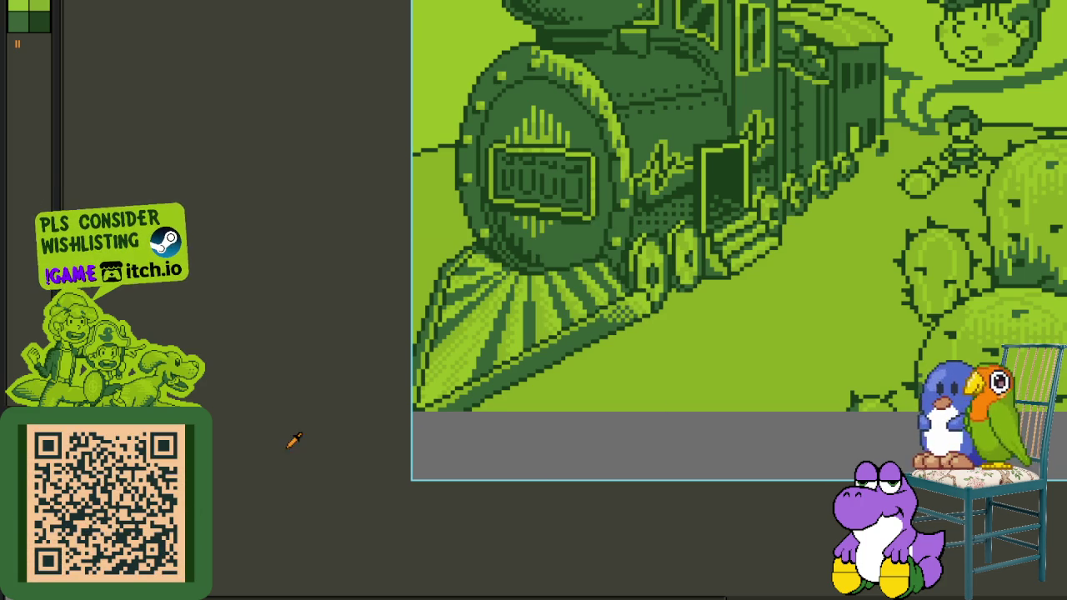
pyautogui.scroll(2, 647, 317)
pyautogui.scroll(2, 688, 257)
pyautogui.scroll(3, 670, 299)
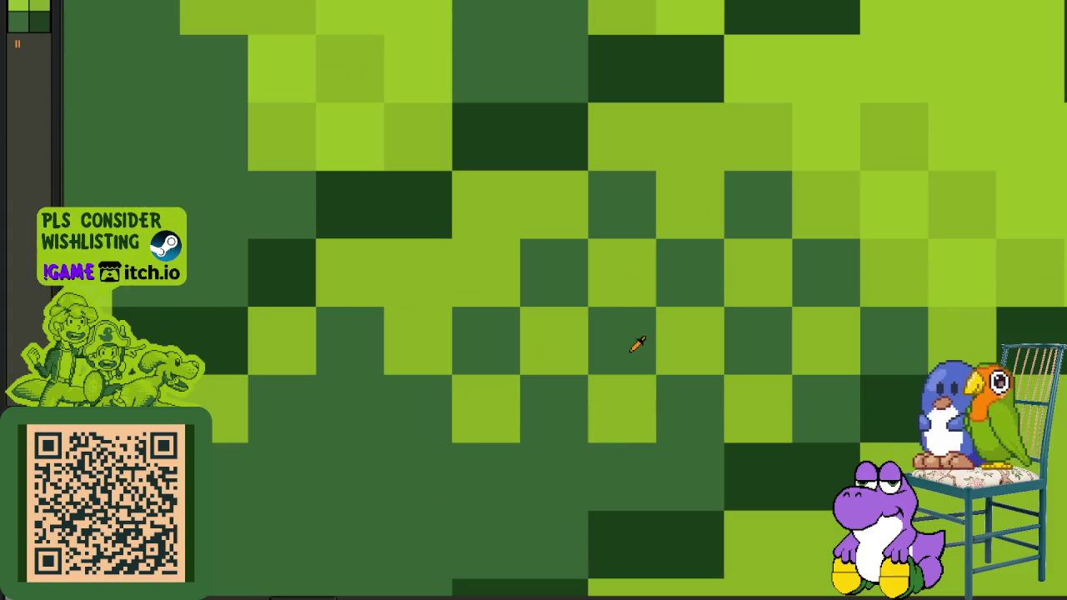
pyautogui.click(581, 338)
pyautogui.click(687, 339)
pyautogui.scroll(-3, 697, 336)
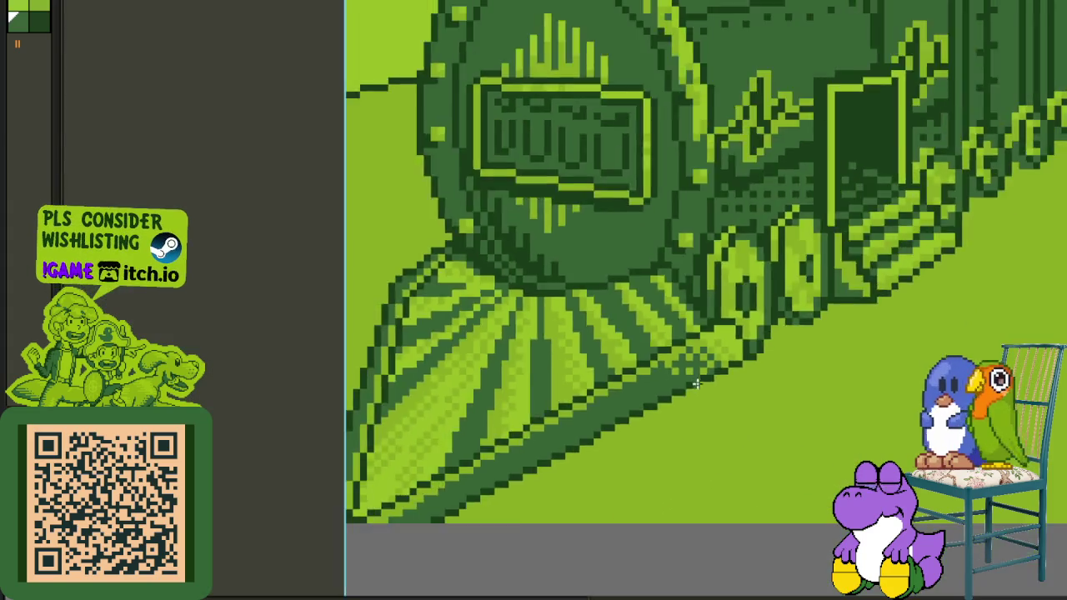
pyautogui.scroll(-2, 693, 404)
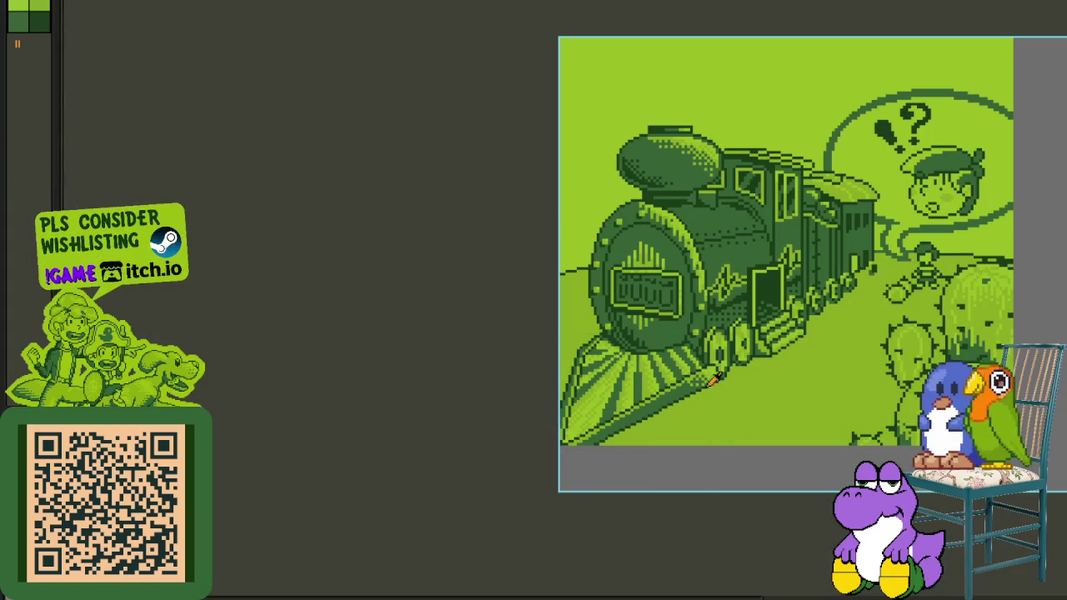
# Pan across the train scene and step through its layers in the timeline.
pyautogui.moveTo(708, 383); pyautogui.dragTo(431, 362)
pyautogui.press('Tab')
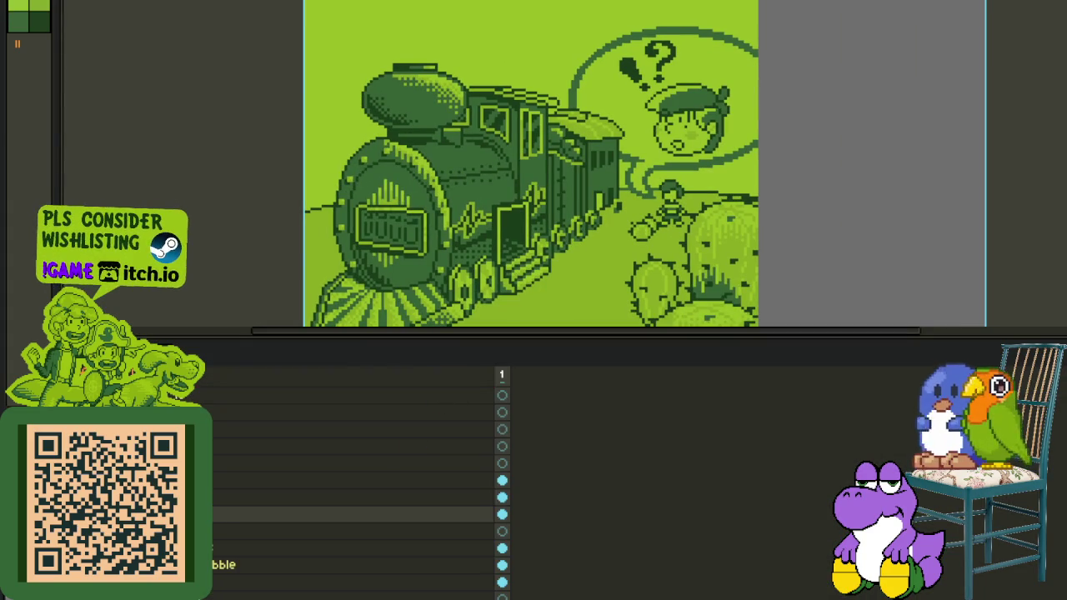
pyautogui.click(502, 514)
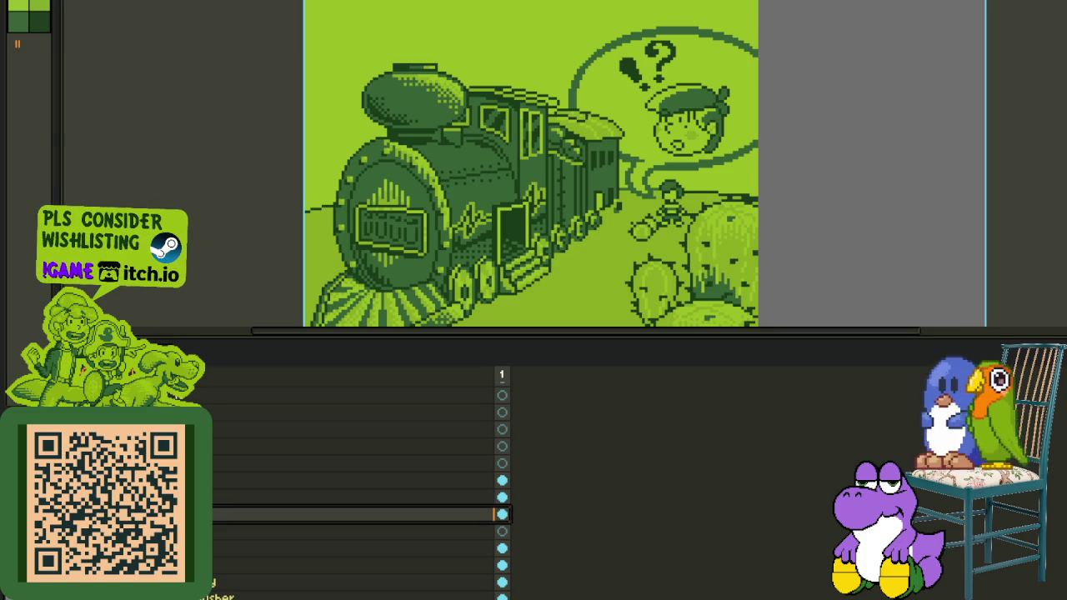
pyautogui.press('Down')
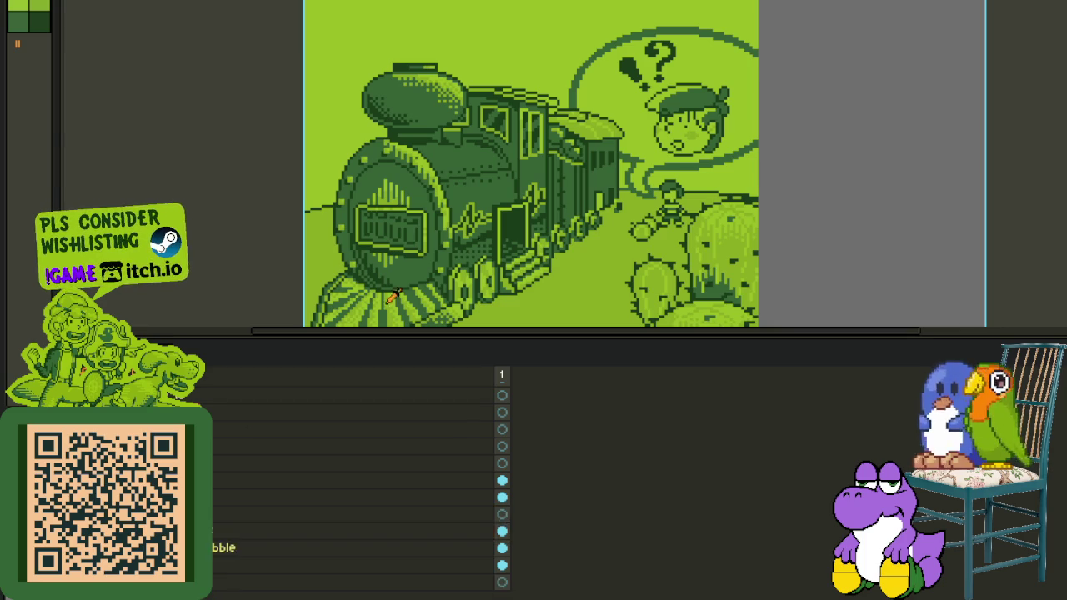
pyautogui.press('Tab')
pyautogui.scroll(-3, 581, 331)
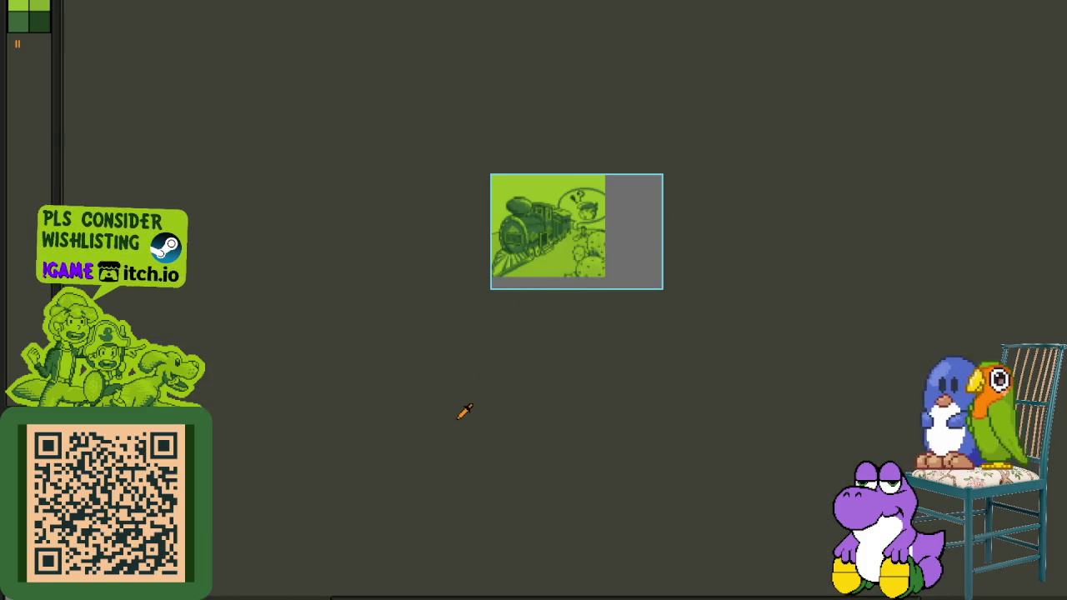
# Rename Layer 1 to 'sk' via Layer Properties, then switch to the beach sprite.
pyautogui.press('Tab')
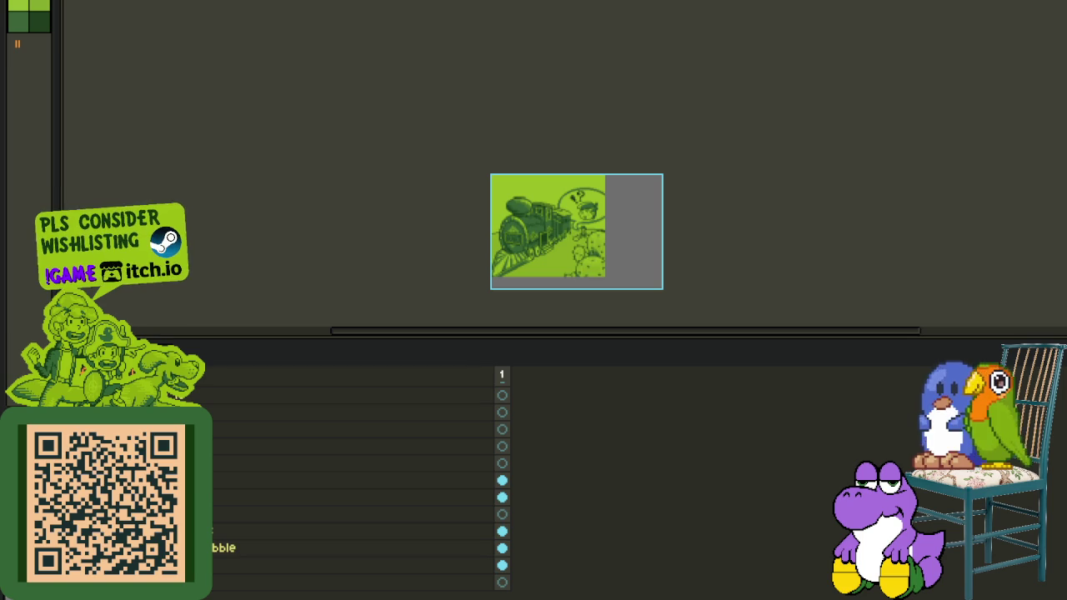
pyautogui.rightClick(209, 477)
pyautogui.click(227, 486)
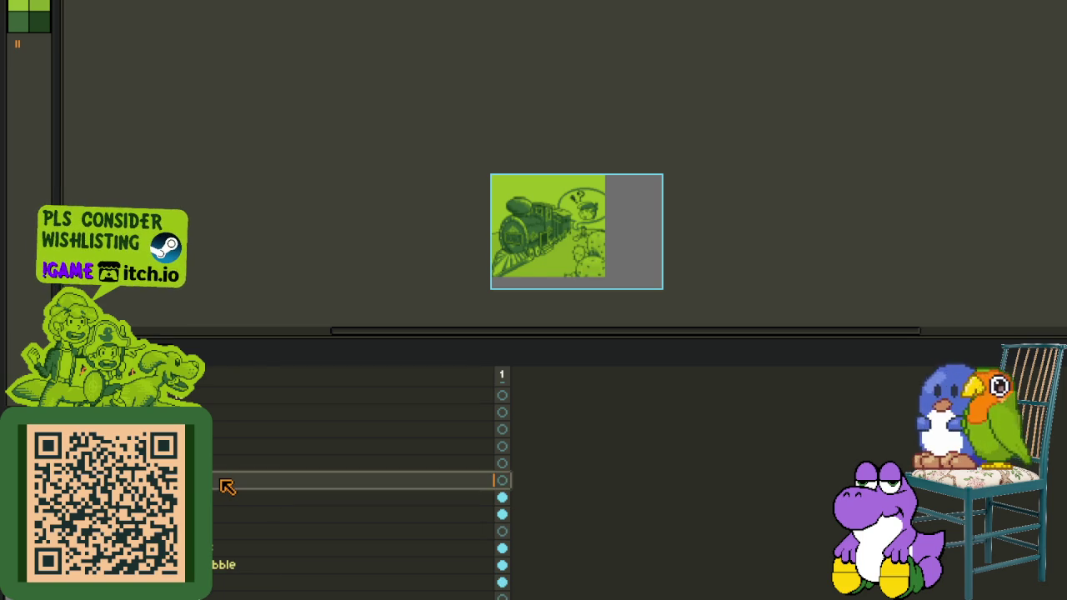
pyautogui.write('sk')
pyautogui.press('Return')
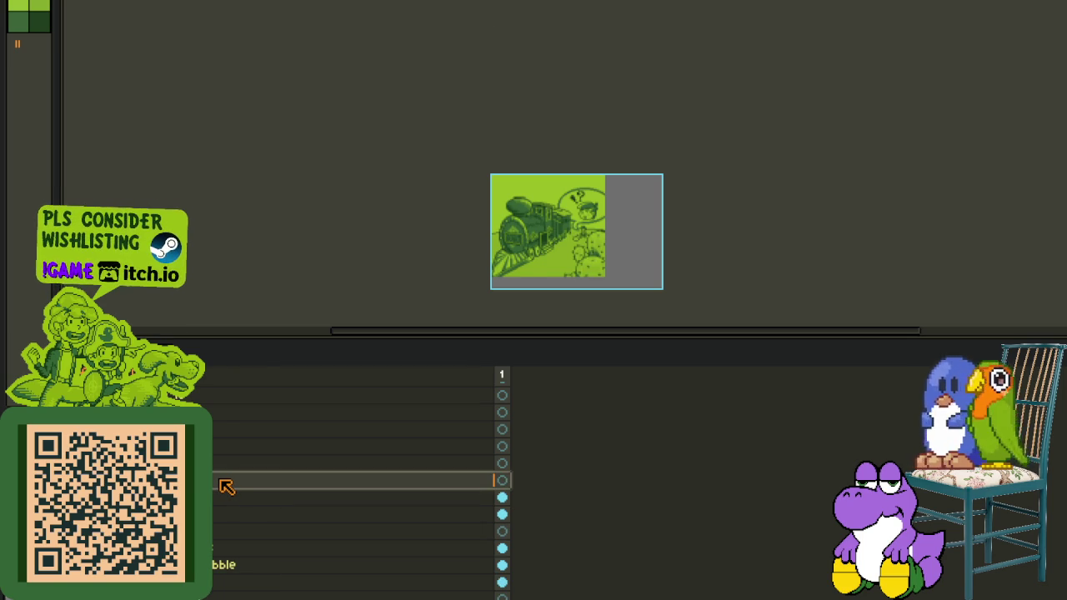
pyautogui.press('Tab')
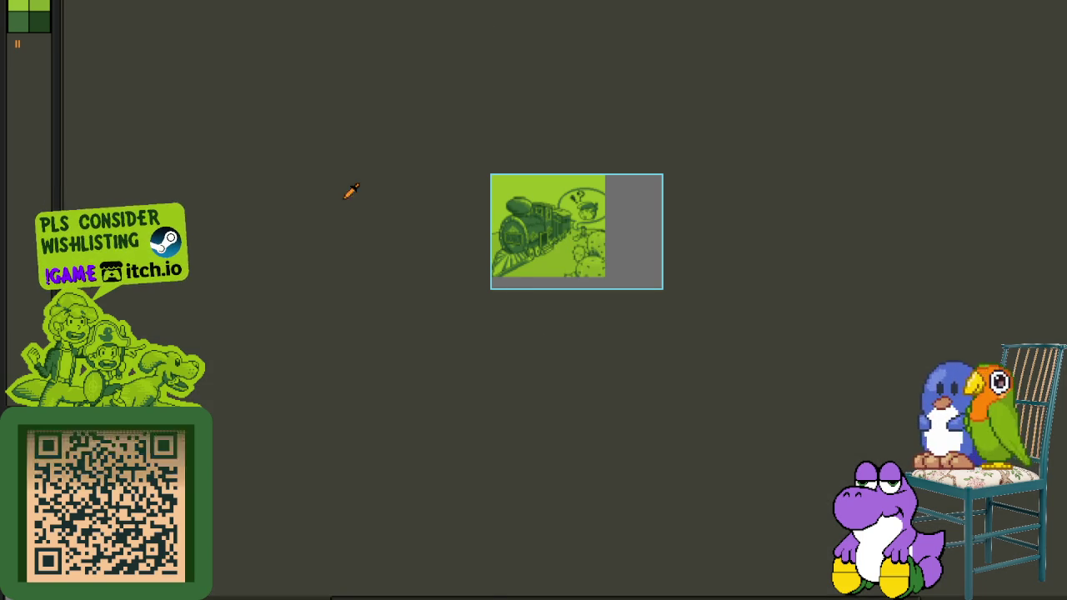
pyautogui.press('Tab')
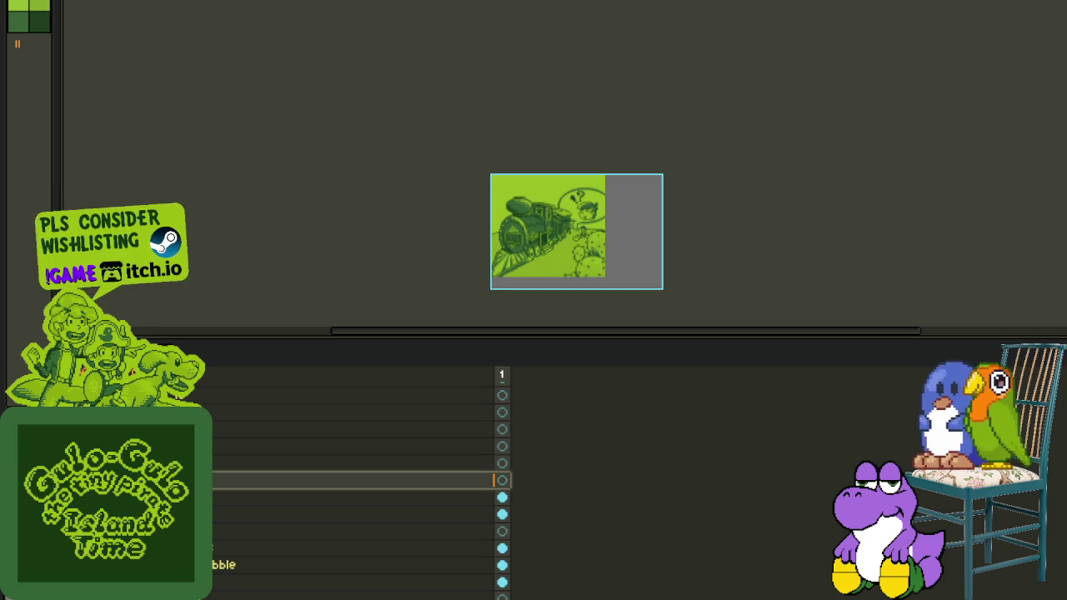
pyautogui.hotkey('ctrl', 'Tab')
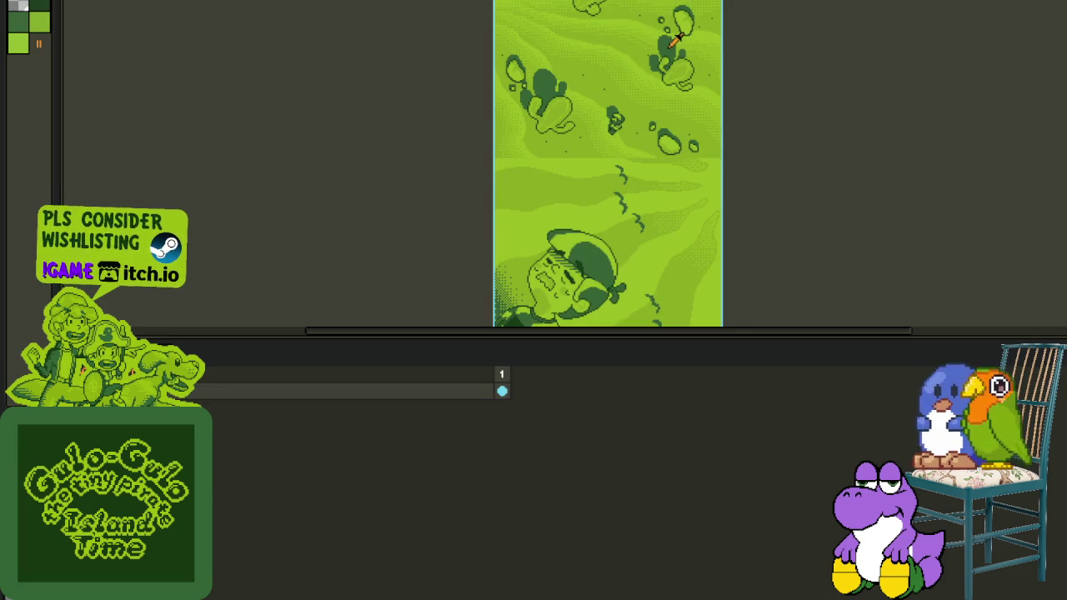
# Split the view with the beach illustration enlarged on the right, showing the boy's face.
pyautogui.press('Tab')
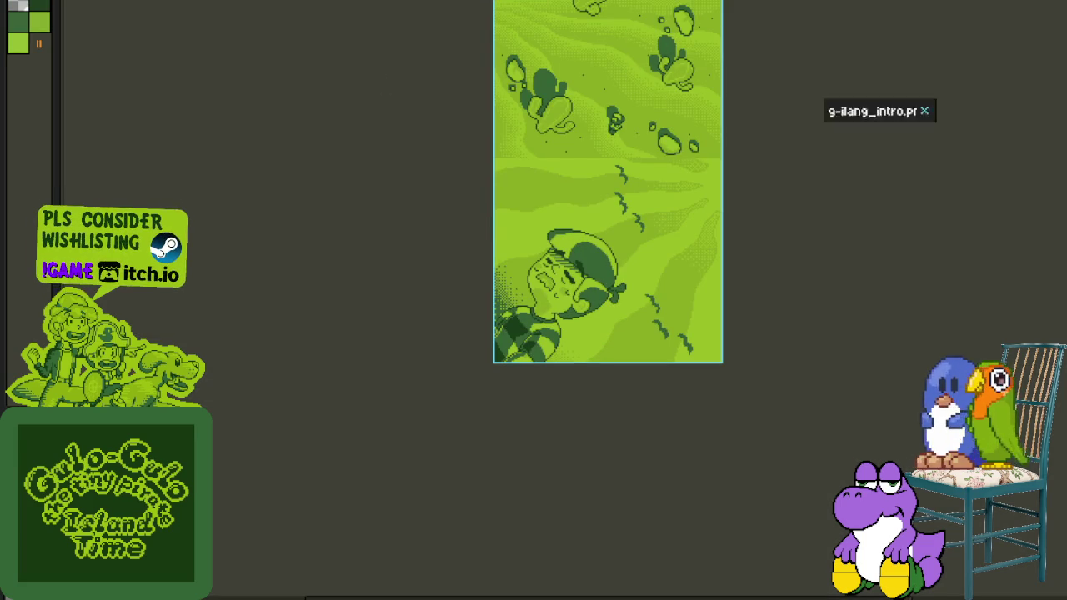
pyautogui.hotkey('ctrl', 'Tab')
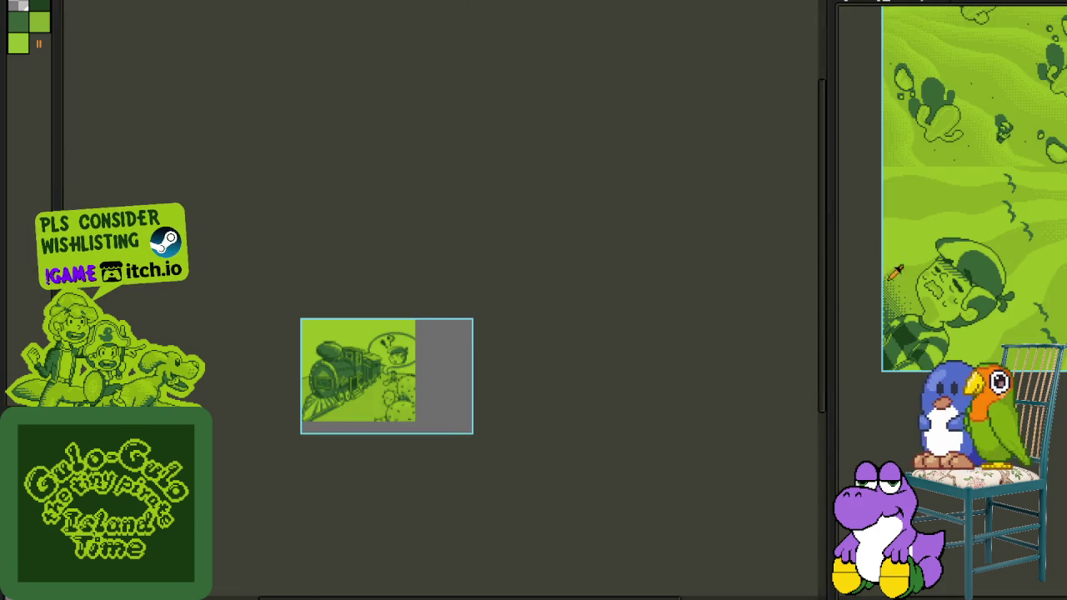
pyautogui.moveTo(830, 248); pyautogui.dragTo(503, 238)
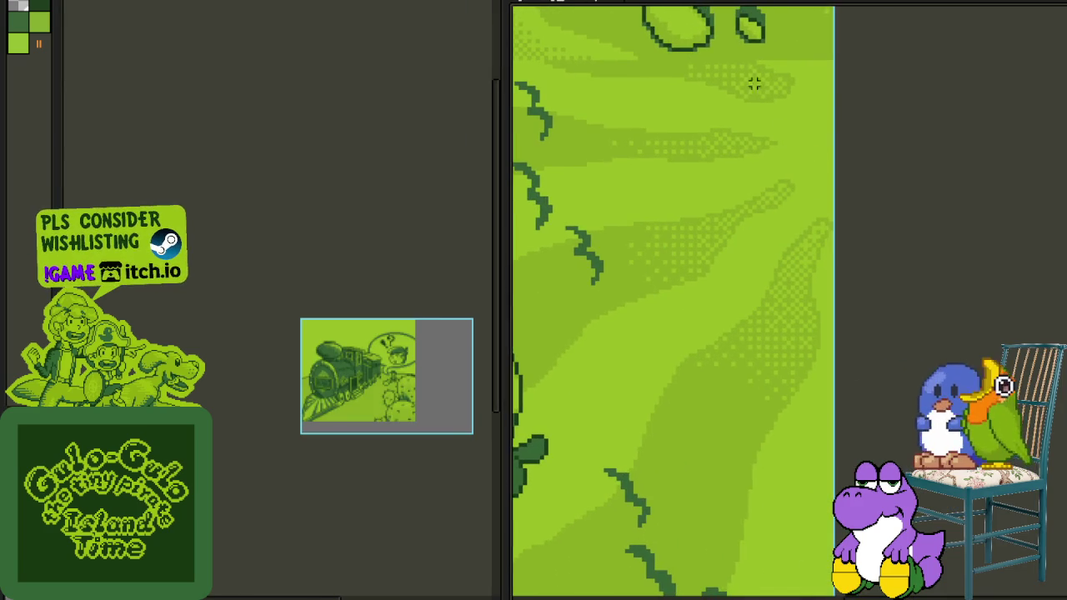
pyautogui.moveTo(753, 83); pyautogui.dragTo(805, 242)
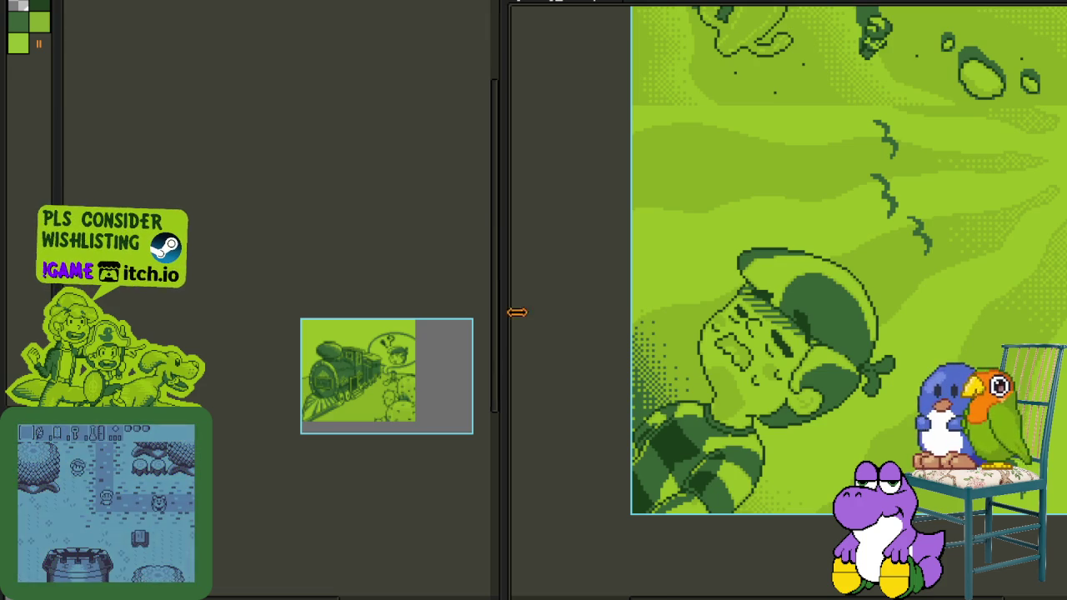
# Widen the train pane and draw a large red circle above the speech bubble.
pyautogui.moveTo(503, 310); pyautogui.dragTo(722, 333)
pyautogui.press('Tab')
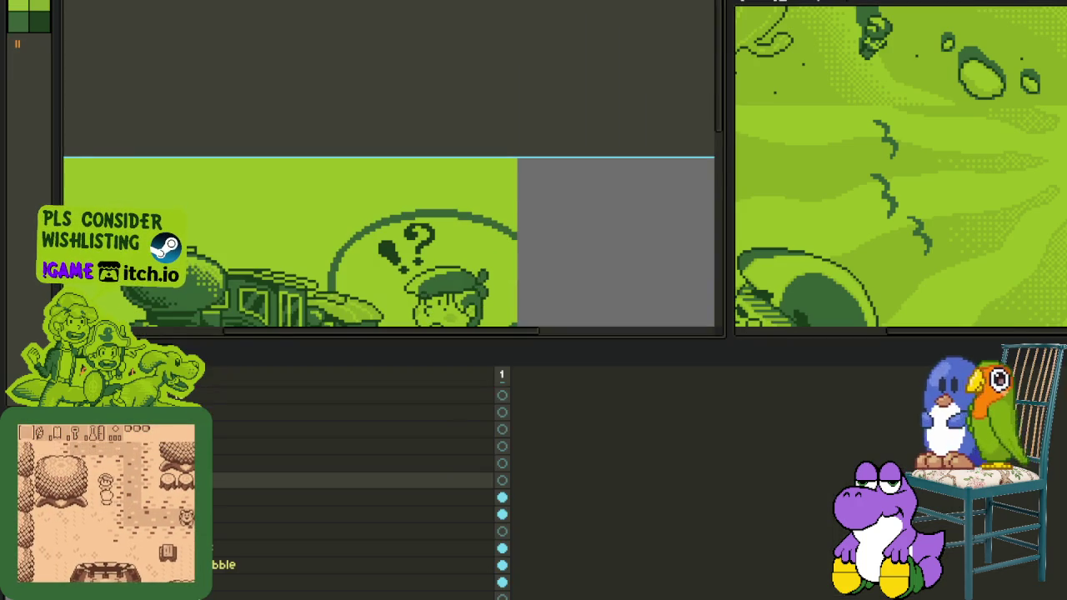
pyautogui.scroll(-1, 300, 284)
pyautogui.press('Tab')
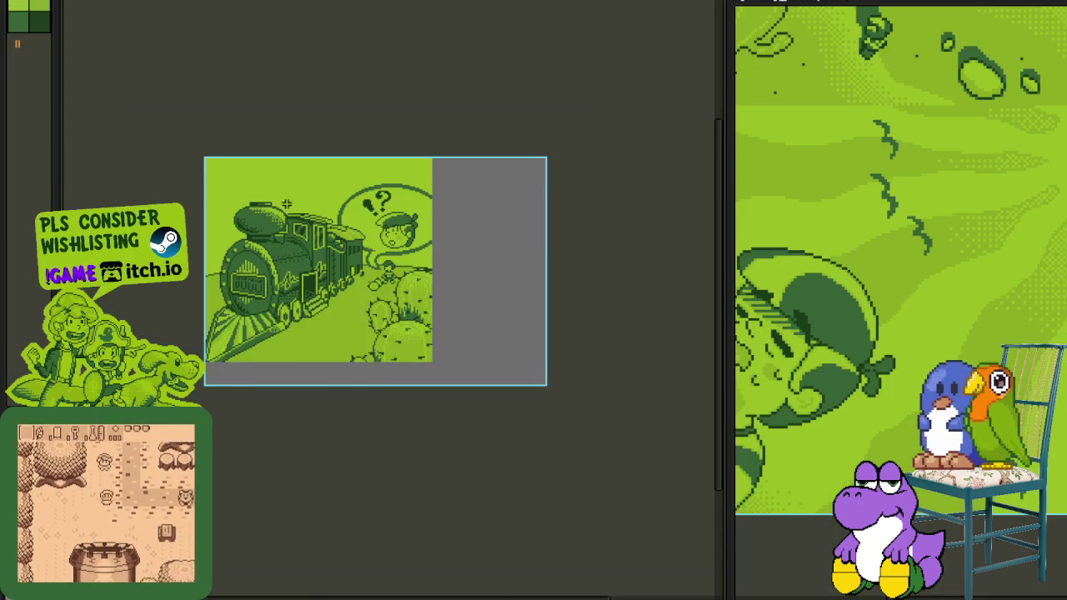
pyautogui.scroll(1, 354, 272)
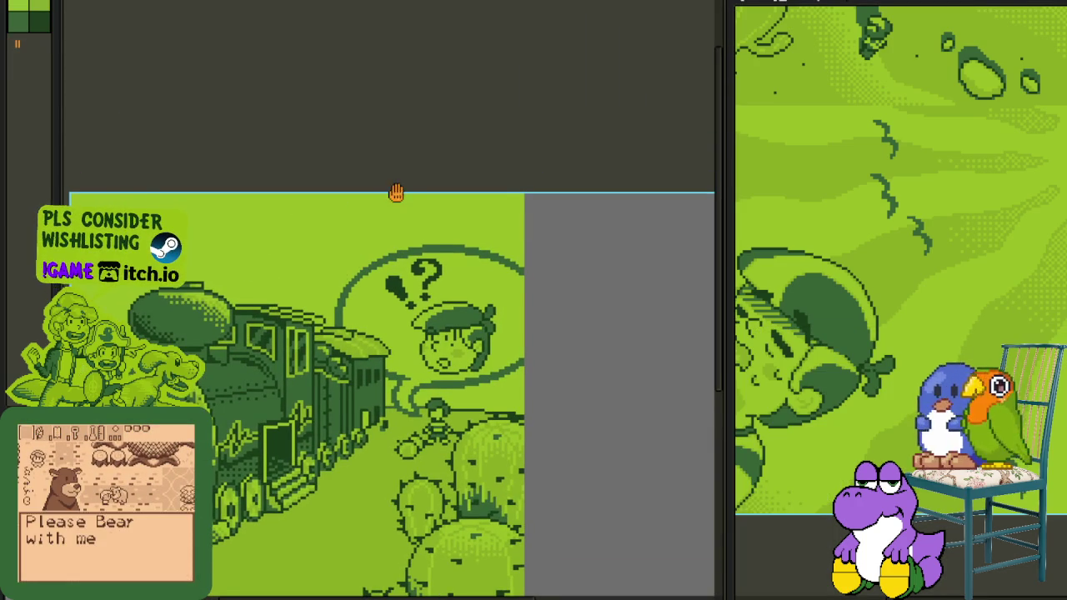
pyautogui.scroll(-1, 395, 191)
pyautogui.moveTo(369, 176); pyautogui.dragTo(471, 256)
pyautogui.hotkey('ctrl', 'z')
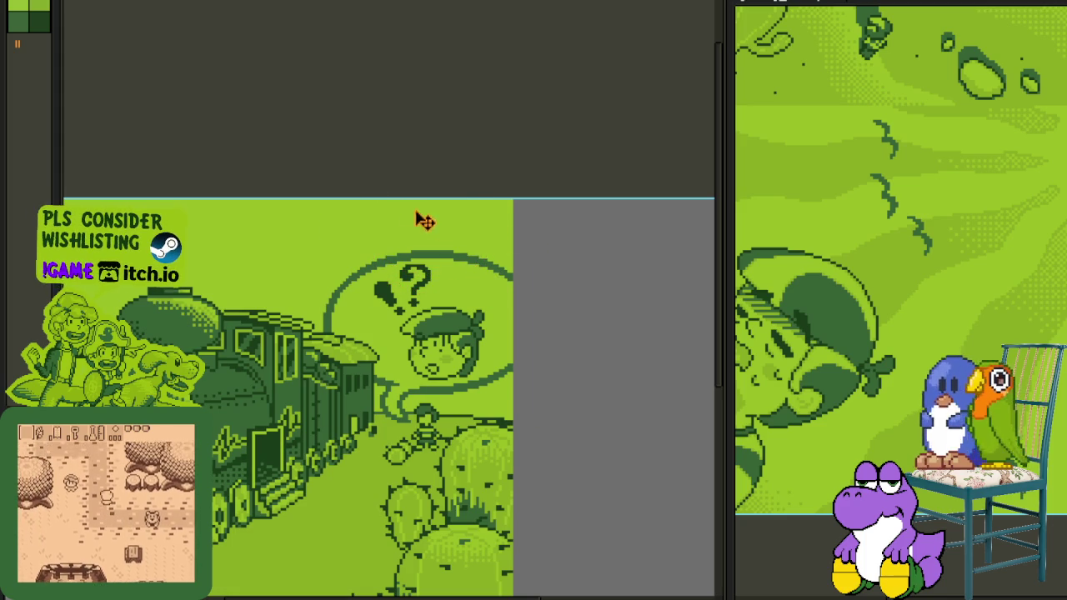
pyautogui.moveTo(375, 150); pyautogui.dragTo(517, 276)
pyautogui.scroll(-4, 516, 276)
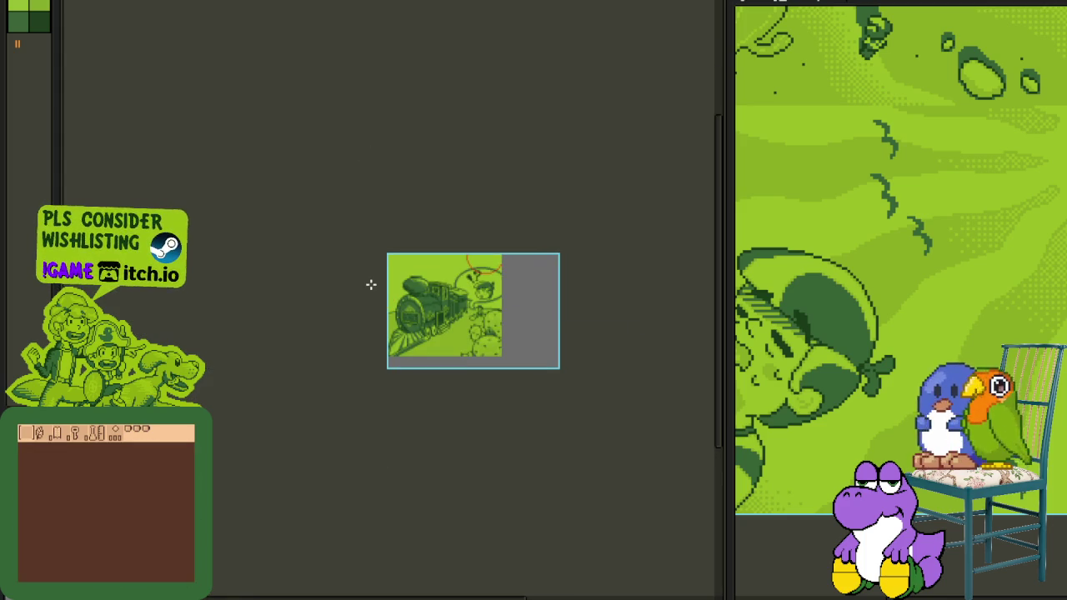
pyautogui.scroll(2, 371, 285)
pyautogui.scroll(3, 553, 281)
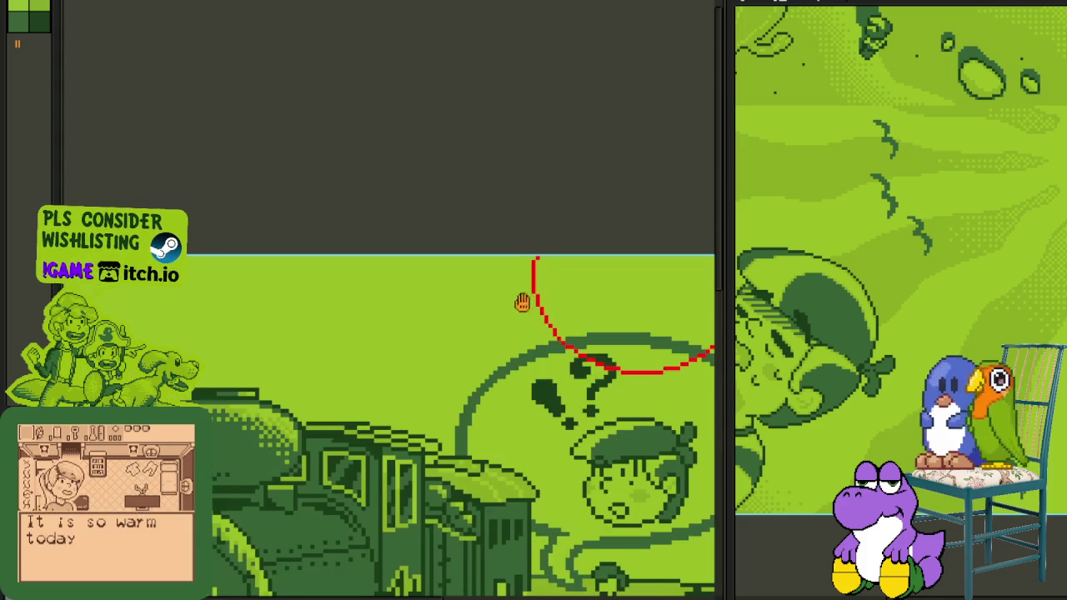
# Draw five red rays from the apex fanning toward the left edge.
pyautogui.scroll(-1, 570, 260)
pyautogui.moveTo(454, 318); pyautogui.dragTo(237, 471)
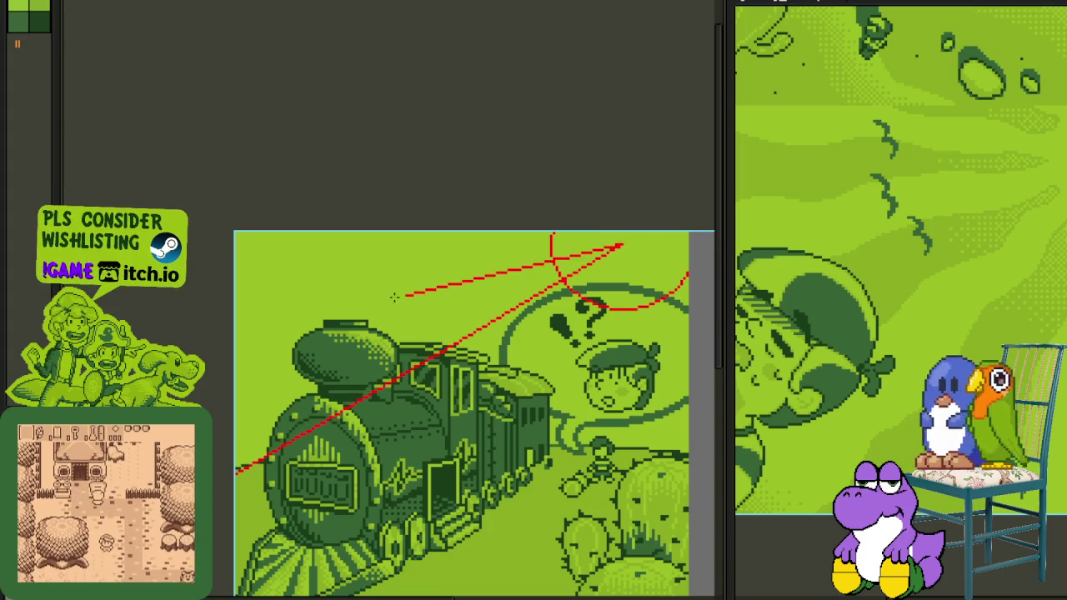
pyautogui.moveTo(455, 281); pyautogui.dragTo(236, 400)
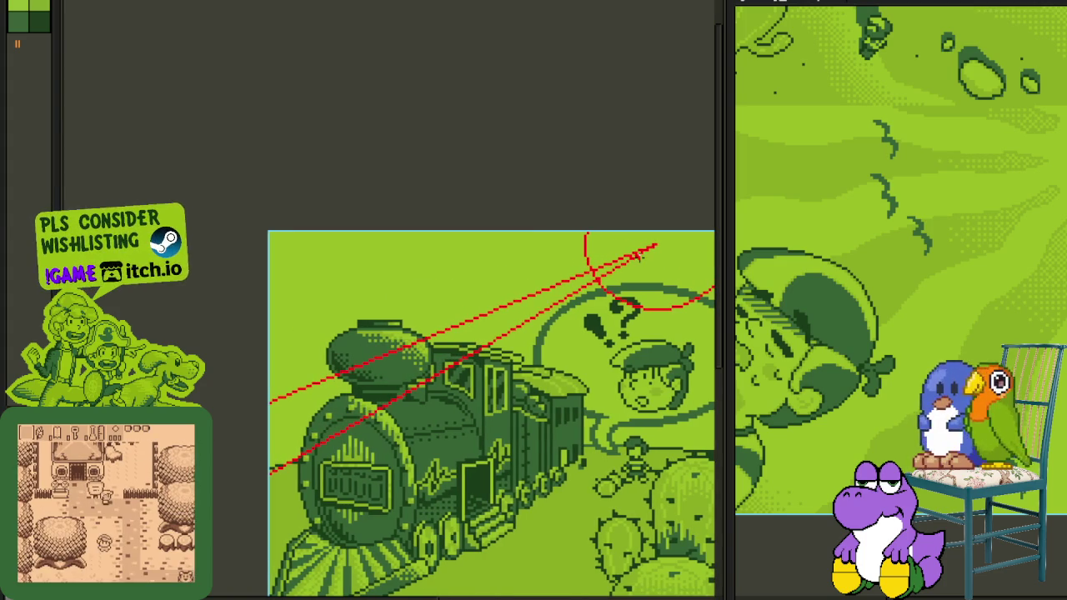
pyautogui.moveTo(654, 244); pyautogui.dragTo(246, 331)
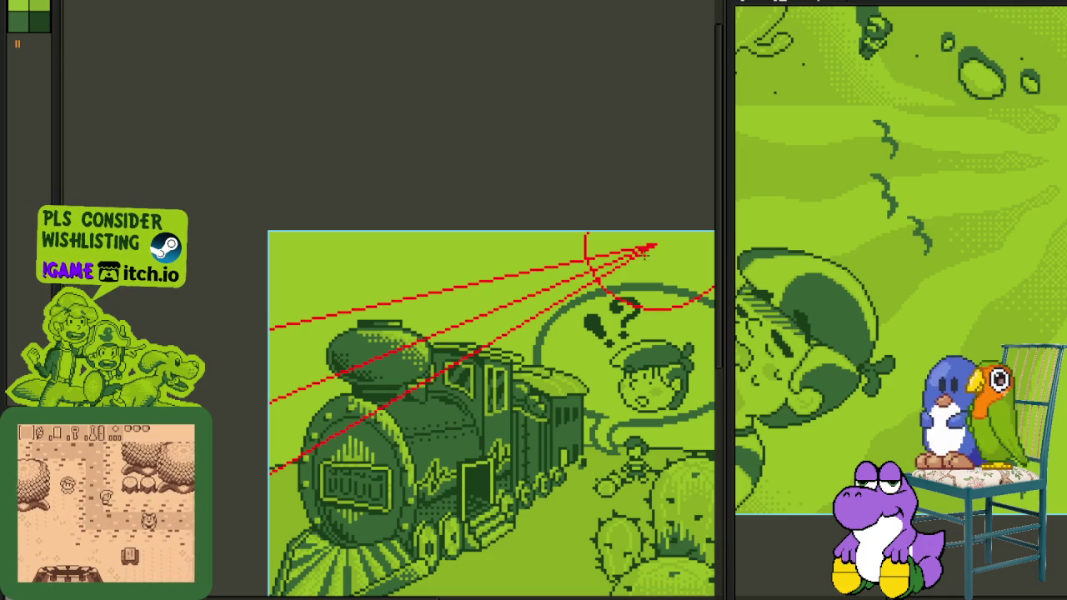
pyautogui.moveTo(654, 246); pyautogui.dragTo(250, 268)
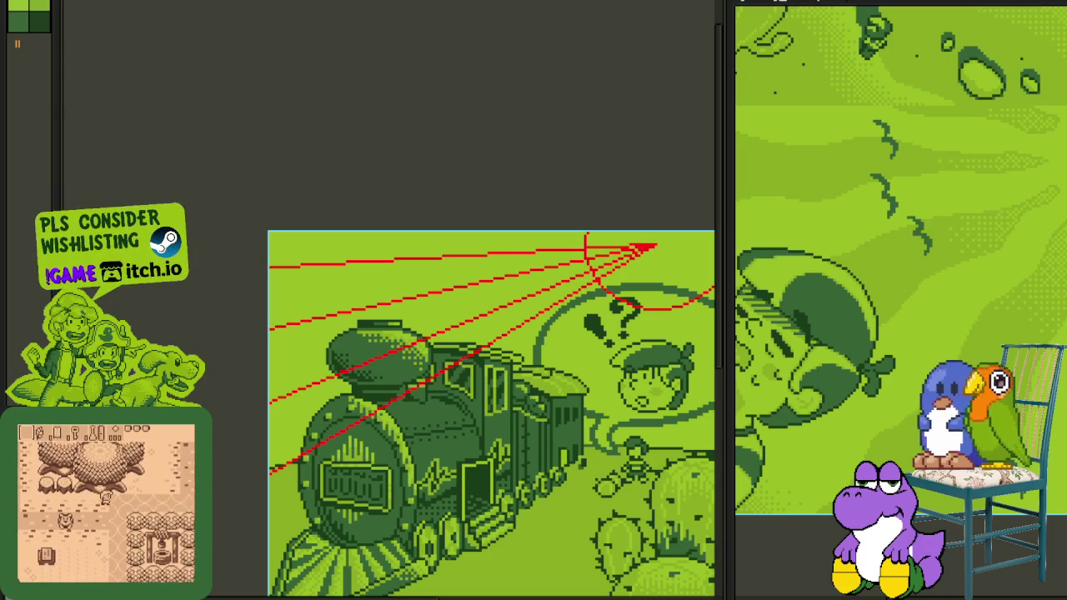
pyautogui.moveTo(588, 293); pyautogui.dragTo(346, 237)
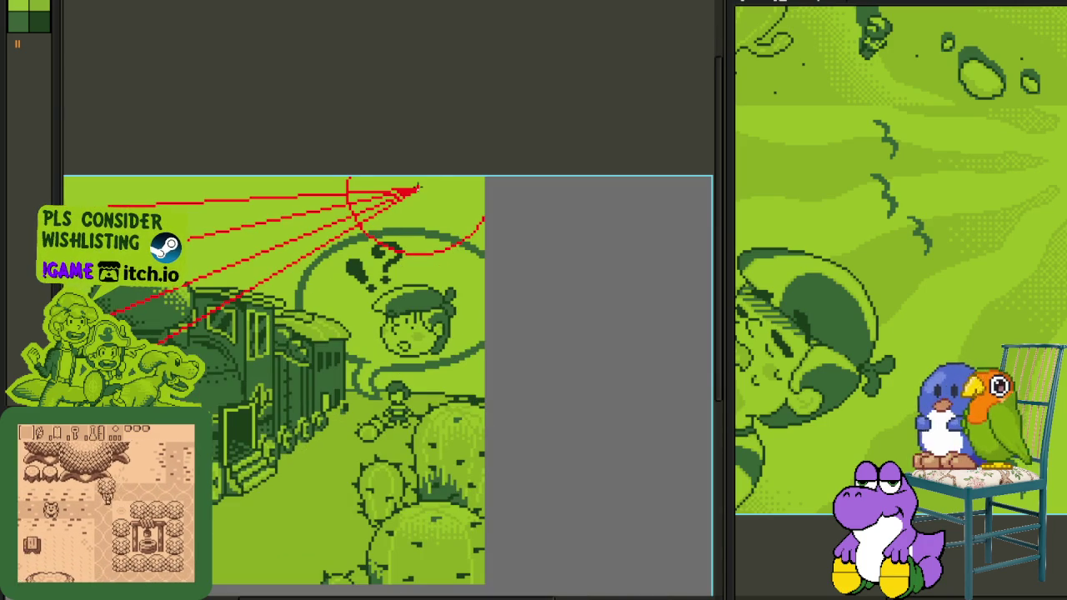
# Add four more red rays from the apex fanning down and to the right.
pyautogui.moveTo(408, 190)
pyautogui.mouseDown()
pyautogui.moveTo(257, 455)
pyautogui.moveTo(268, 479)
pyautogui.mouseUp()
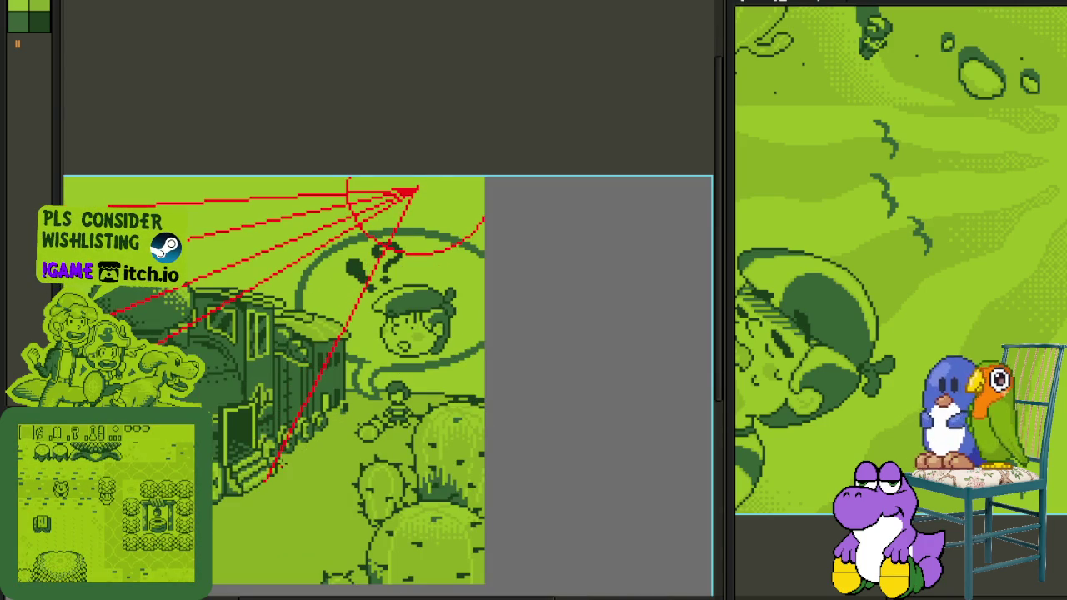
pyautogui.hotkey('ctrl', 'z')
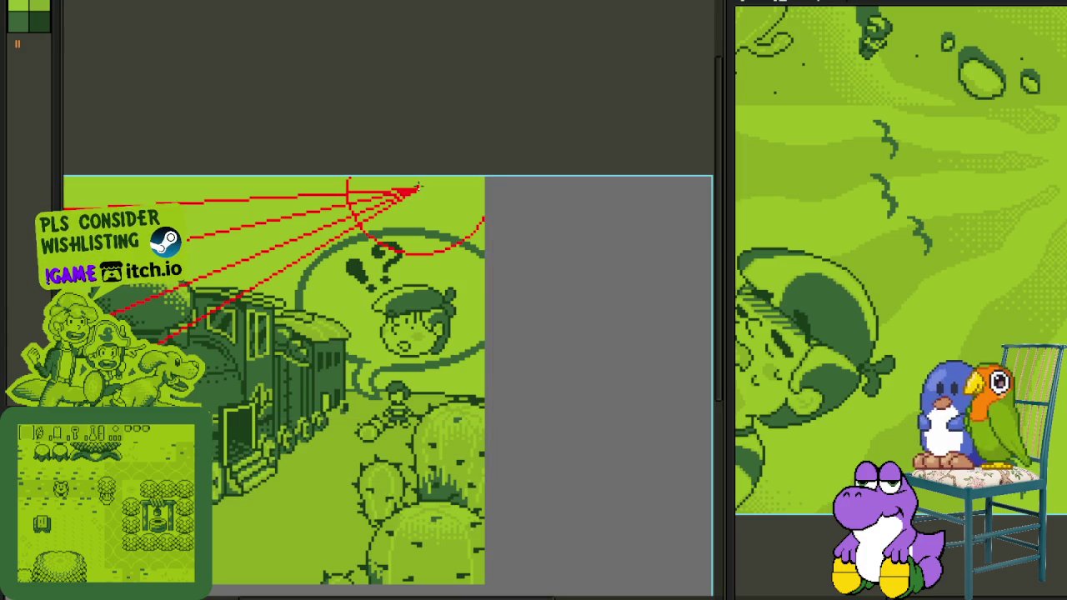
pyautogui.hotkey('ctrl', 'y')
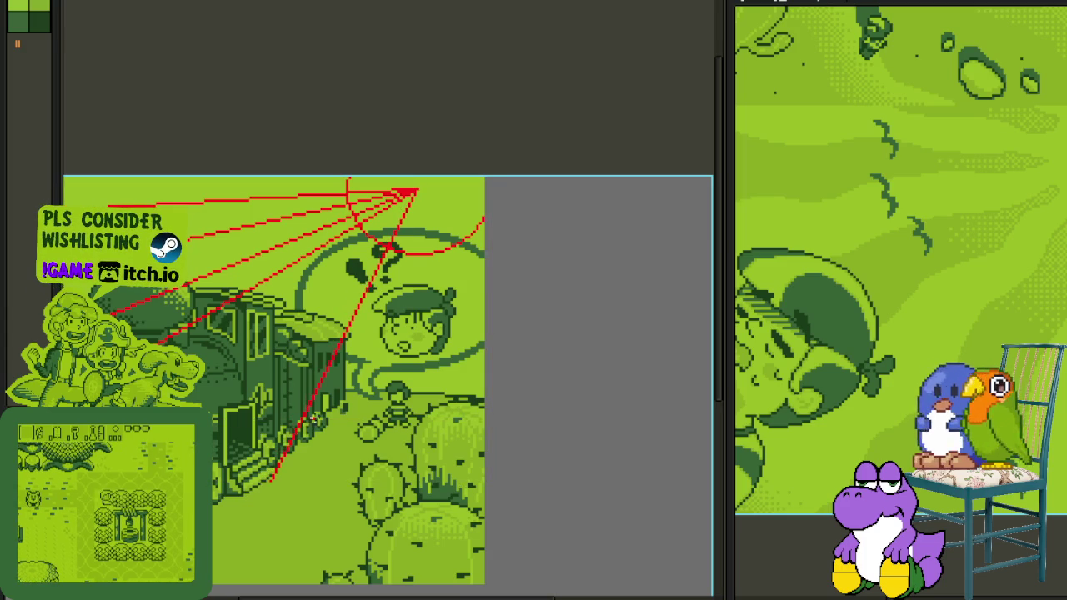
pyautogui.moveTo(408, 192); pyautogui.dragTo(340, 494)
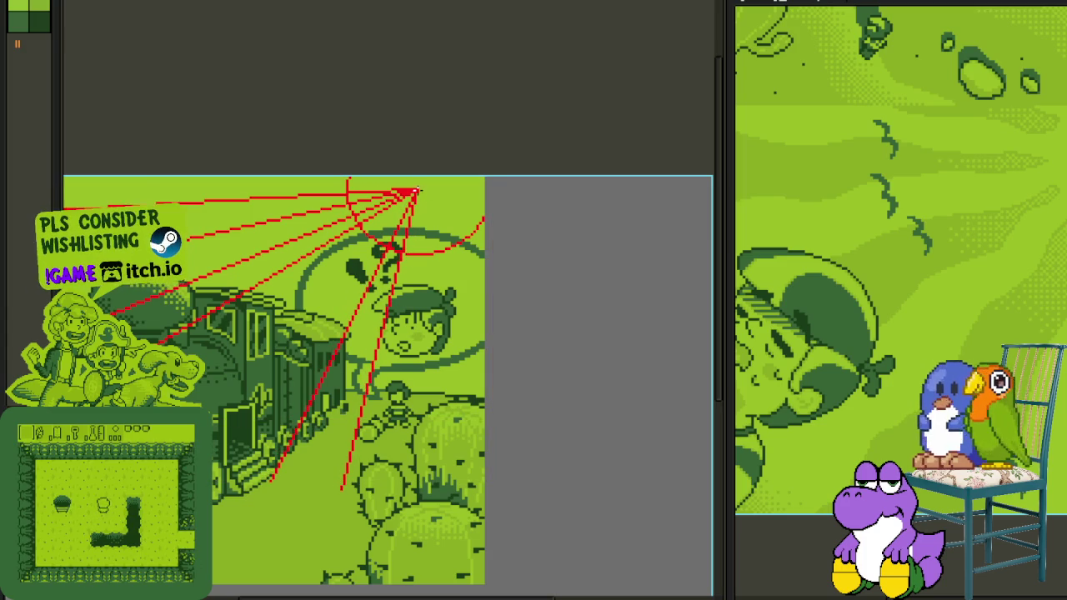
pyautogui.moveTo(408, 191); pyautogui.dragTo(469, 483)
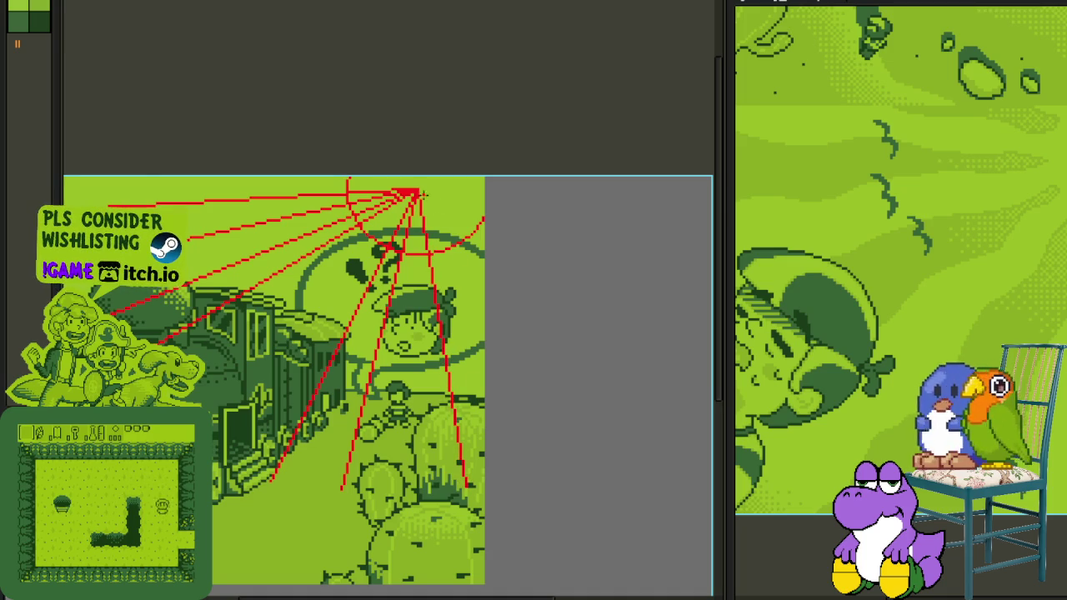
pyautogui.moveTo(415, 192); pyautogui.dragTo(521, 438)
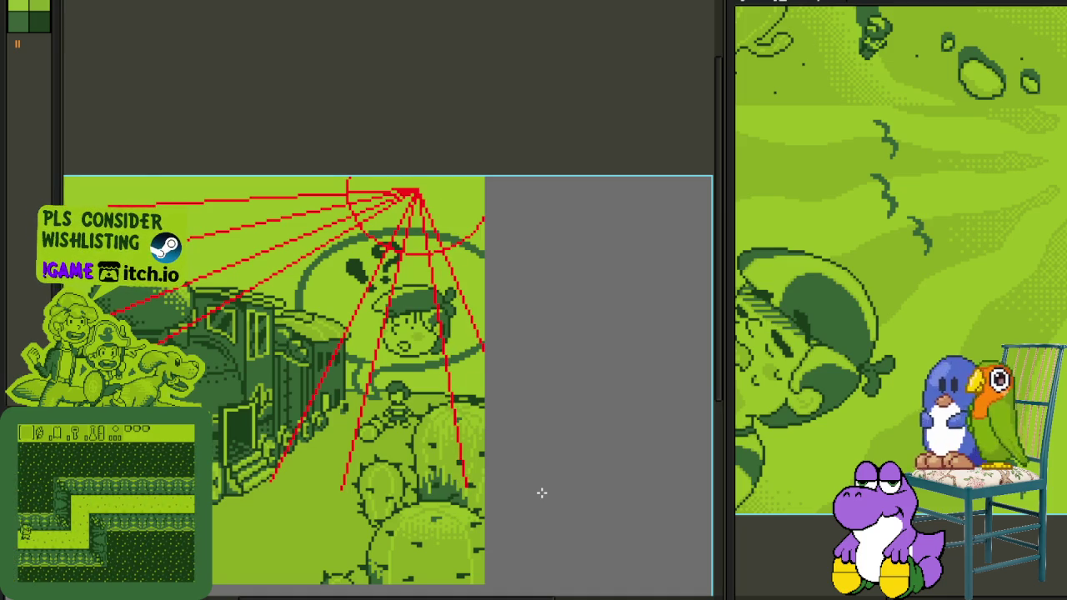
pyautogui.scroll(1, 416, 179)
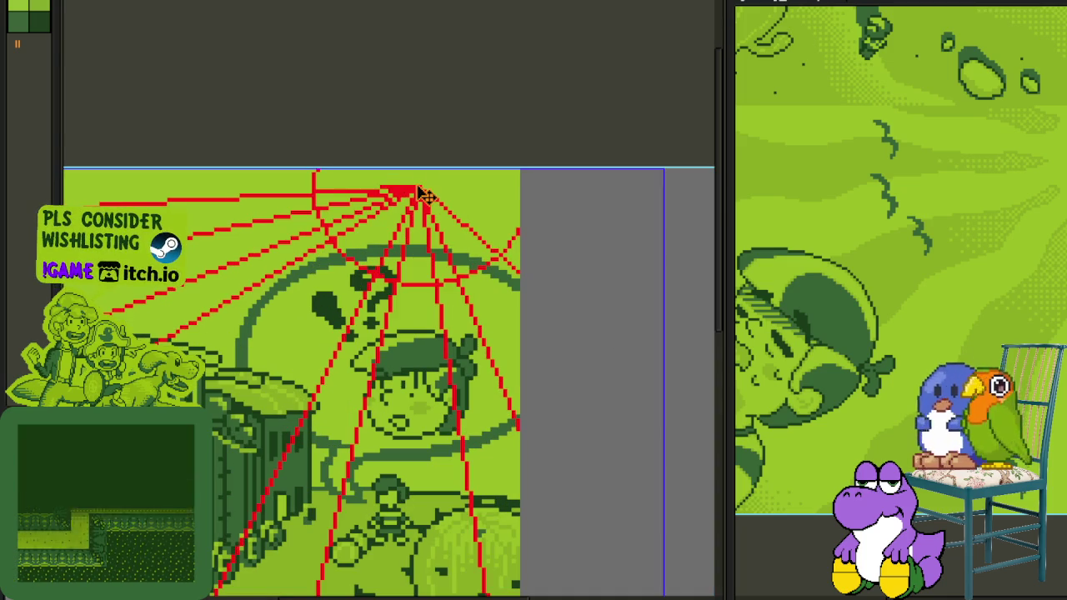
pyautogui.moveTo(419, 191); pyautogui.dragTo(580, 370)
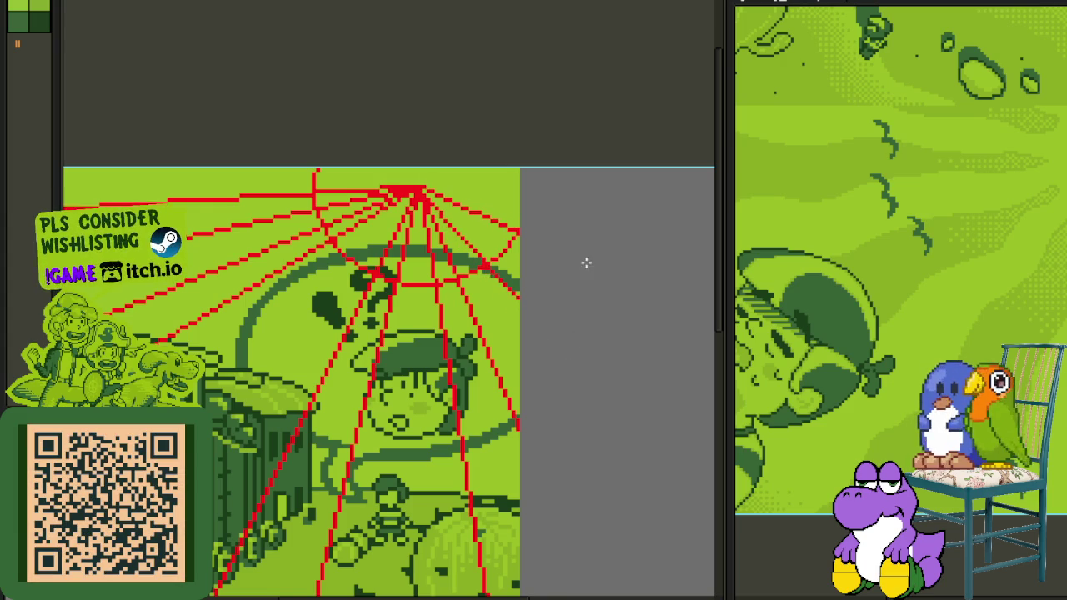
pyautogui.scroll(-3, 591, 266)
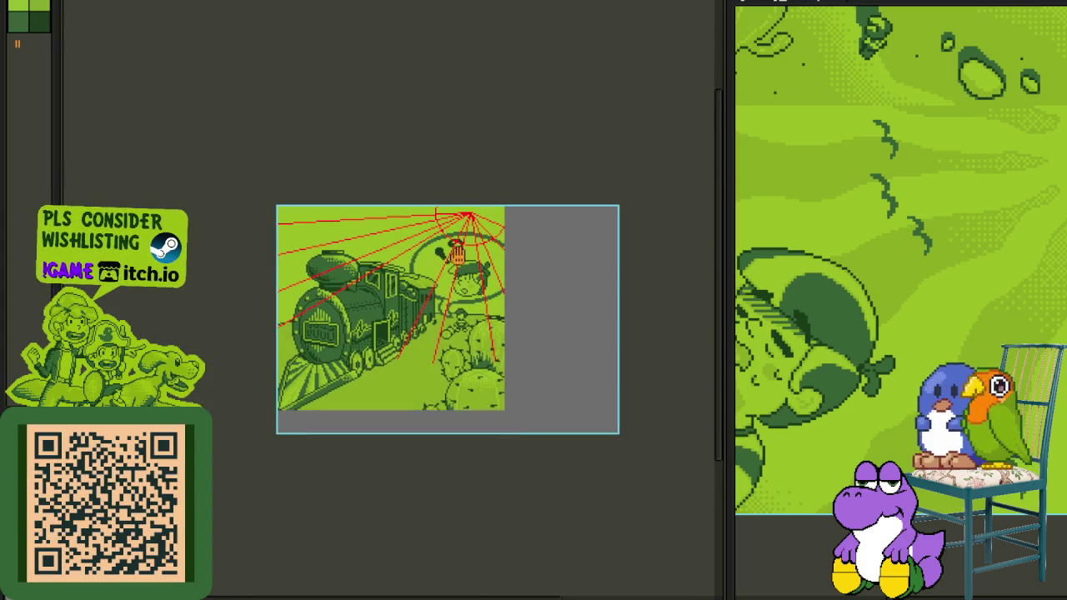
# Hide the train and cactus layers and close off the ray ends with lines.
pyautogui.press('Tab')
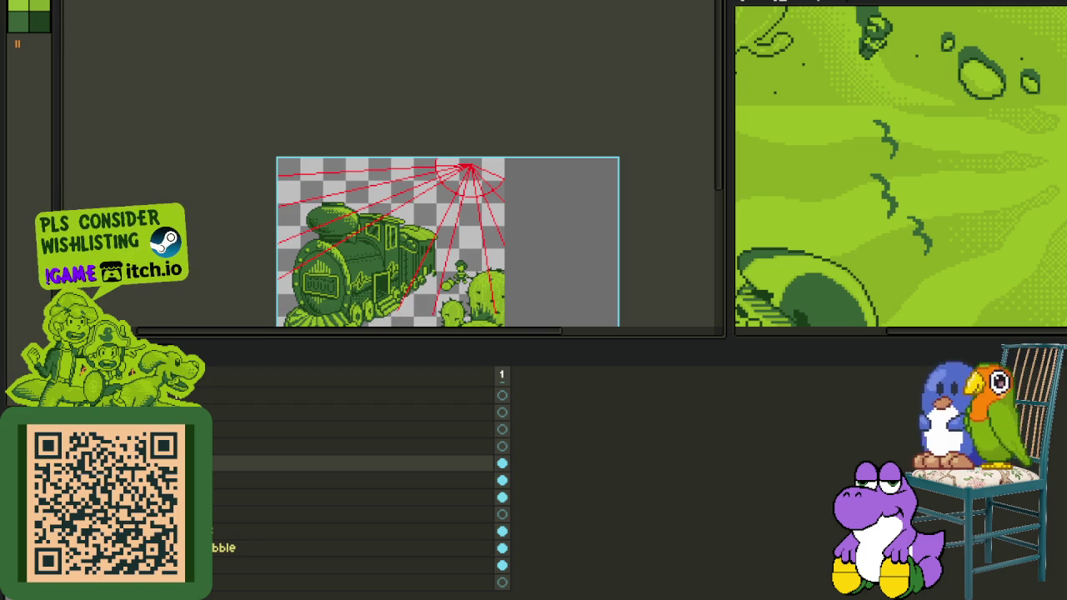
pyautogui.press('Tab')
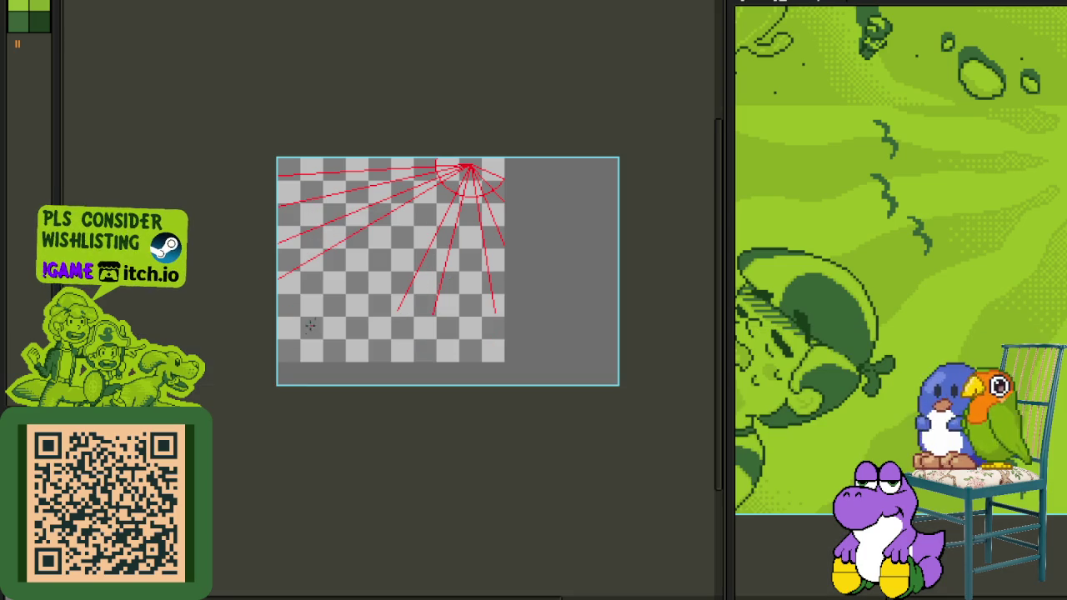
pyautogui.scroll(3, 479, 308)
pyautogui.scroll(1, 291, 309)
pyautogui.scroll(2, 297, 375)
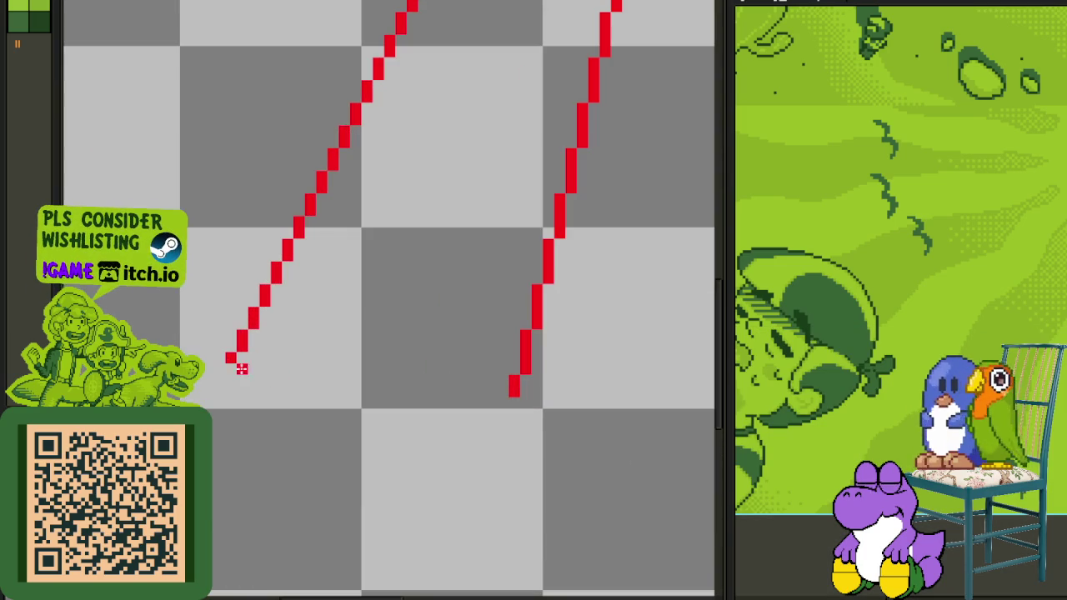
pyautogui.moveTo(219, 368); pyautogui.dragTo(217, 400)
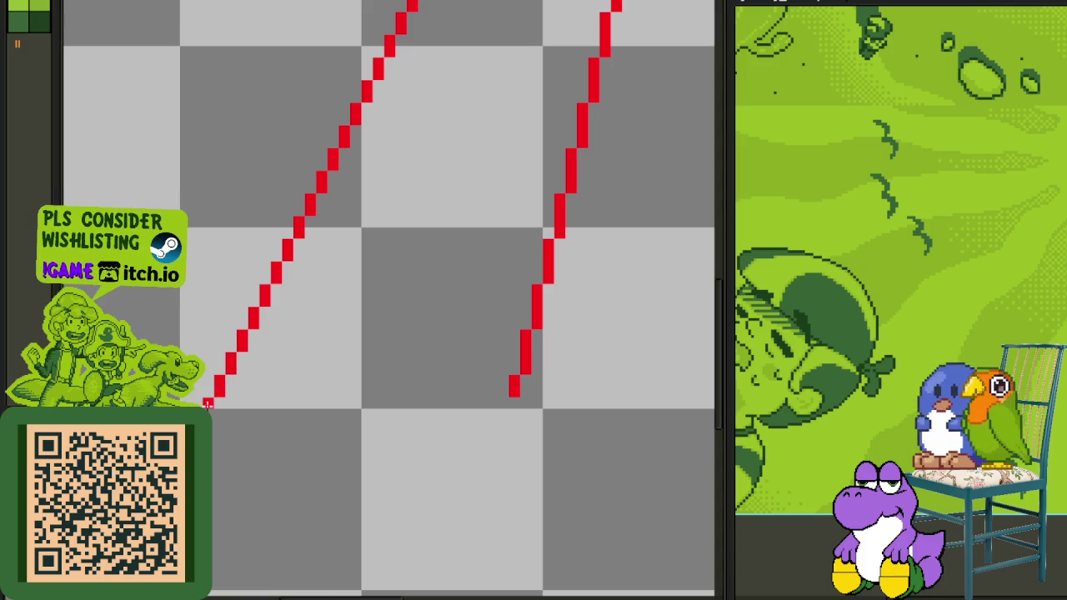
pyautogui.keyDown('shift'); pyautogui.click(498, 399); pyautogui.keyUp('shift')
# Bucket-fill the ray wedges along the bottom with solid red.
pyautogui.scroll(-3, 491, 393)
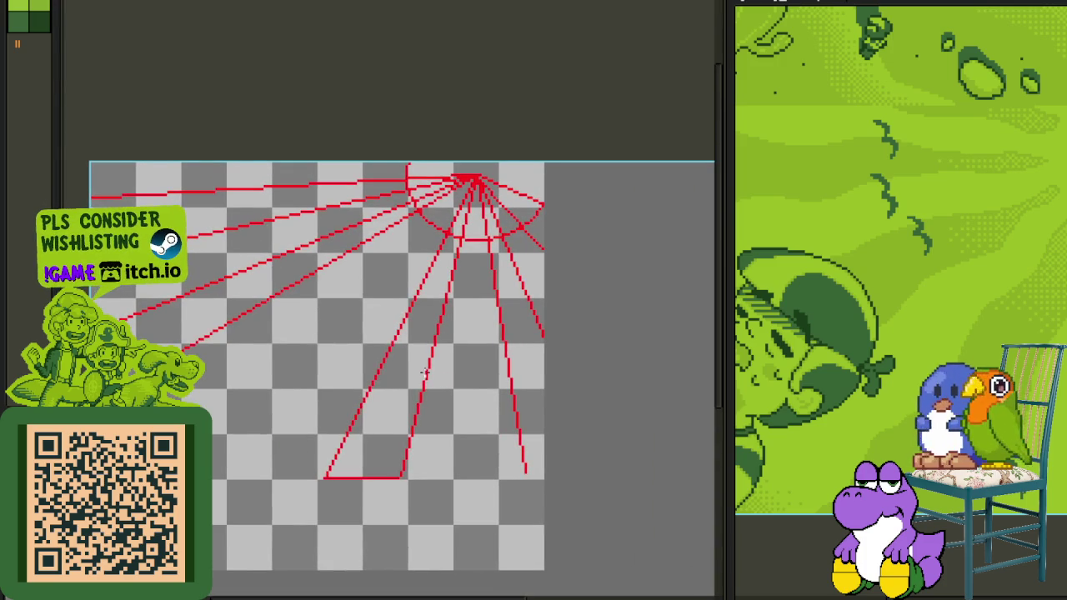
pyautogui.click(392, 400)
pyautogui.scroll(2, 541, 406)
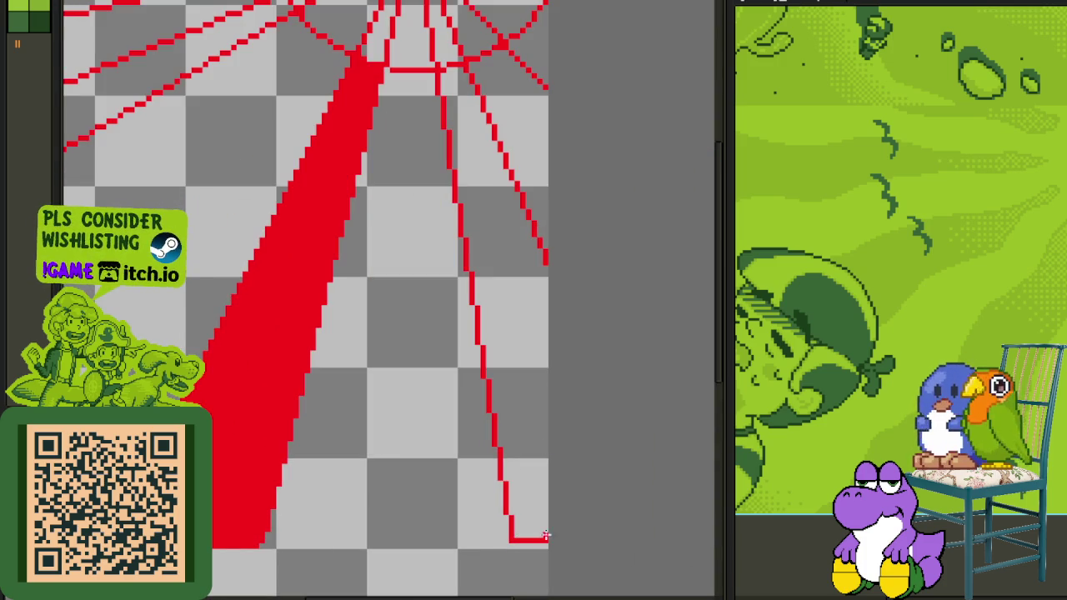
pyautogui.click(521, 400)
pyautogui.scroll(-2, 419, 230)
pyautogui.scroll(1, 433, 250)
pyautogui.scroll(1, 446, 267)
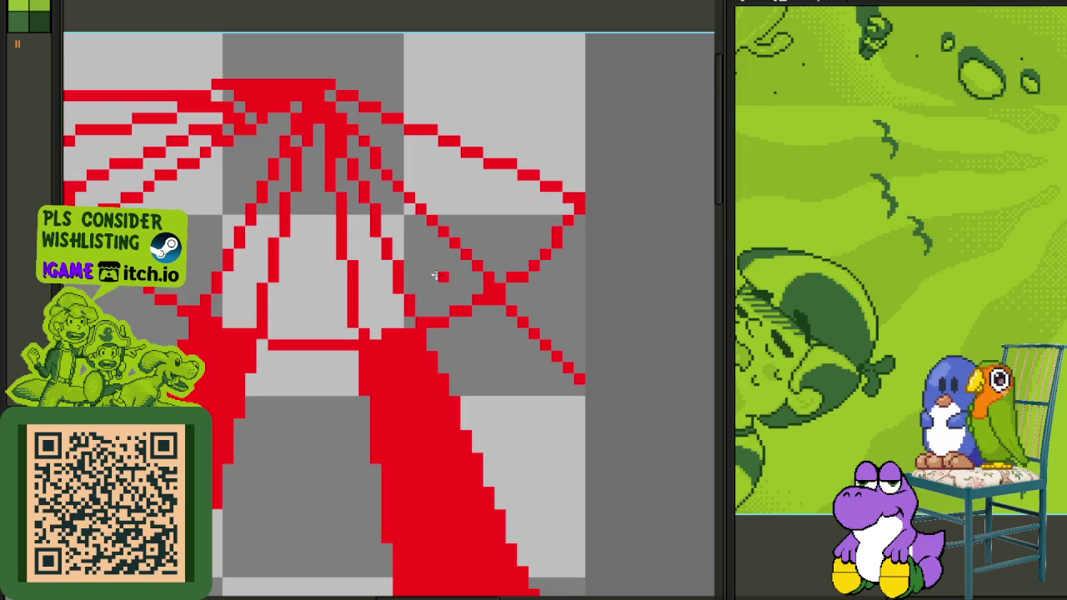
pyautogui.click(376, 299)
pyautogui.click(442, 267)
pyautogui.click(498, 241)
pyautogui.click(549, 278)
# Fill the large top area, light-gray triangle and adjacent gray strips red.
pyautogui.click(510, 87)
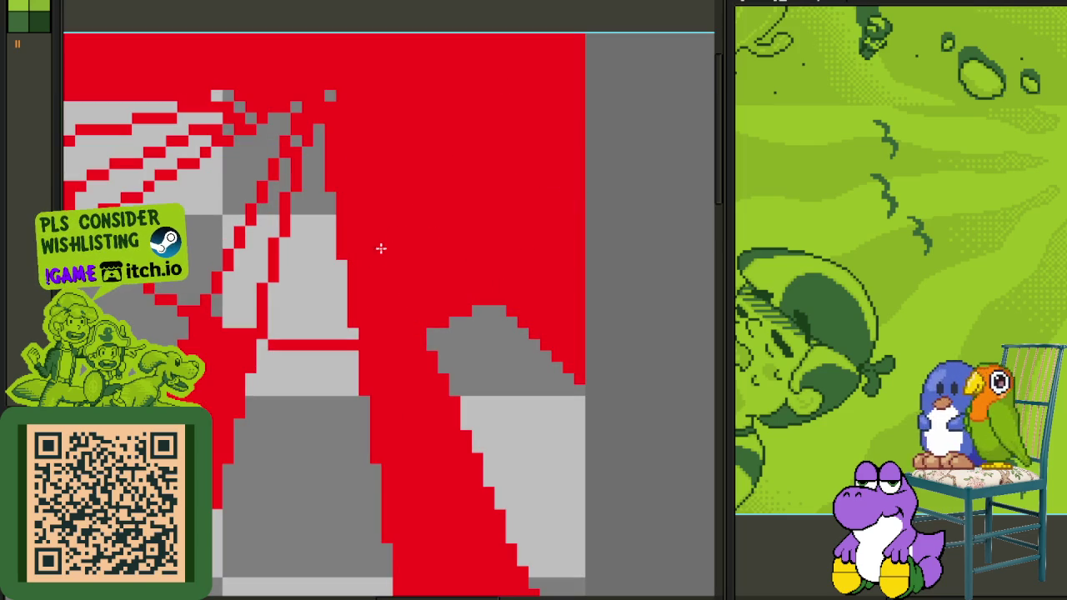
pyautogui.click(319, 276)
pyautogui.click(263, 279)
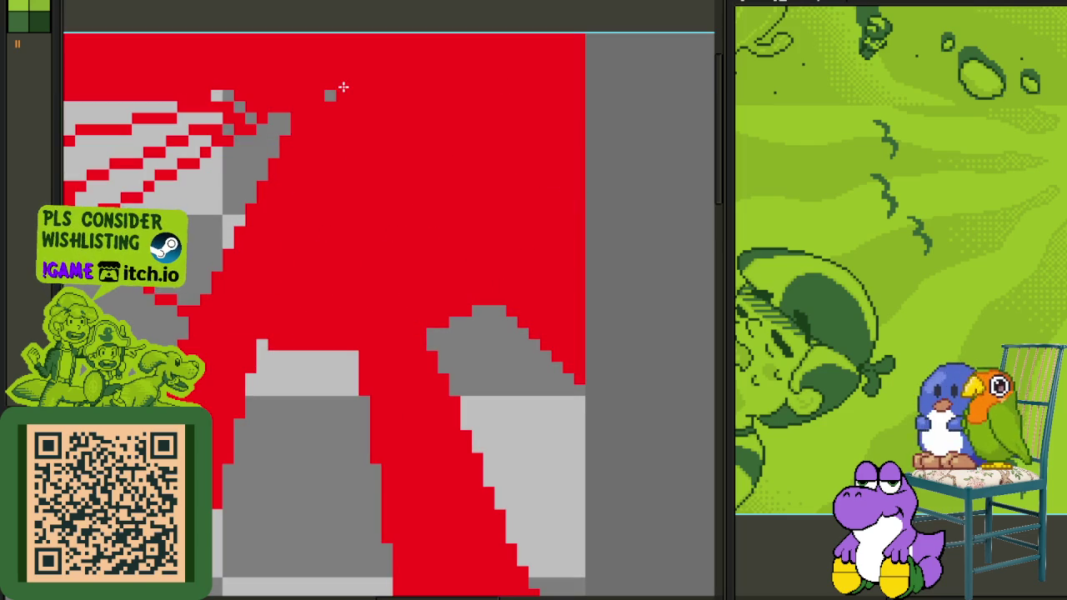
pyautogui.click(330, 95)
pyautogui.click(234, 165)
pyautogui.click(221, 96)
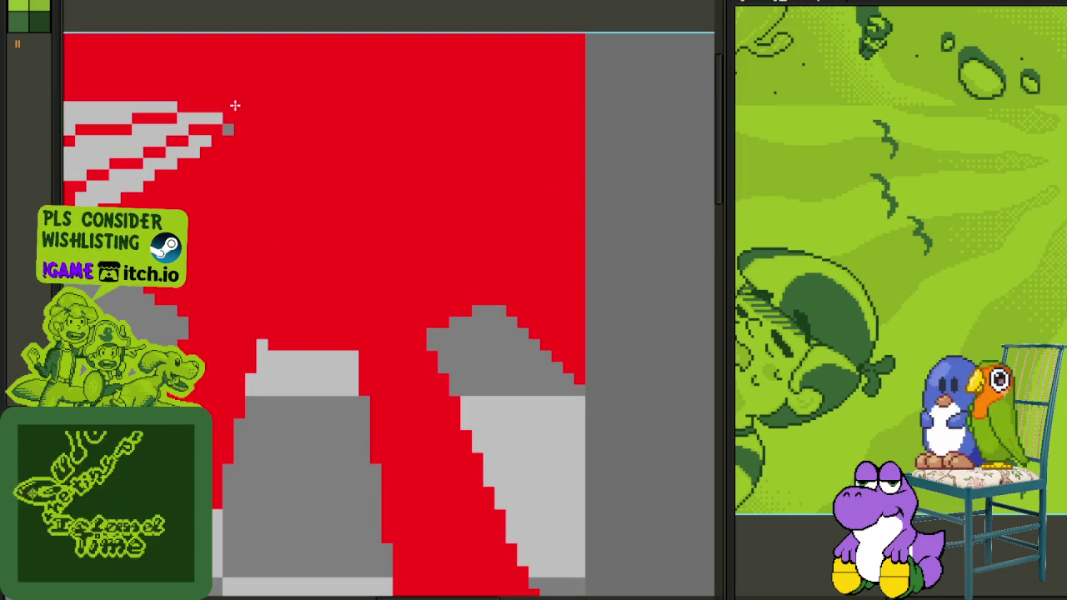
# Fill the leftover gray stripes at the top-left and the top bar red.
pyautogui.click(227, 127)
pyautogui.click(196, 149)
pyautogui.click(159, 125)
pyautogui.moveTo(158, 125); pyautogui.dragTo(517, 205)
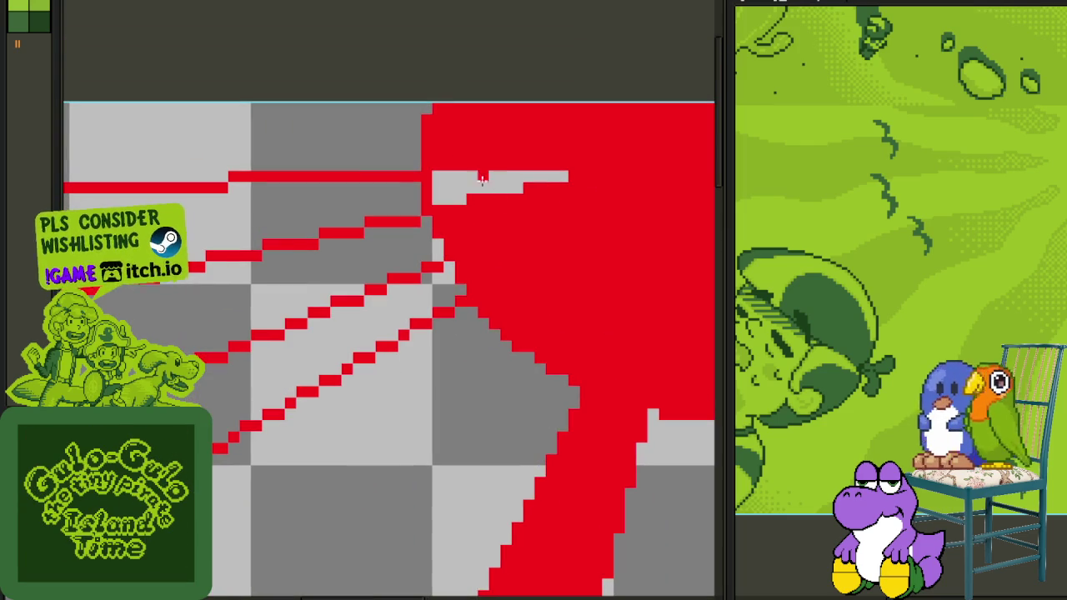
pyautogui.click(405, 301)
pyautogui.click(345, 199)
pyautogui.click(452, 180)
pyautogui.scroll(-3, 400, 180)
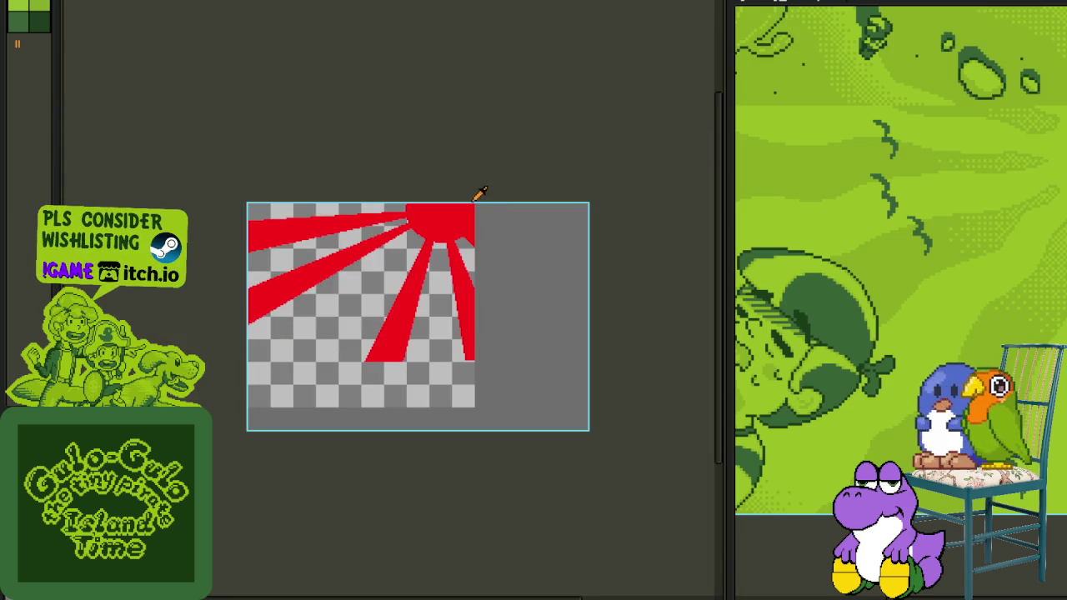
# Recolour the red rays dark maroon with Replace Color.
pyautogui.scroll(-2, 609, 497)
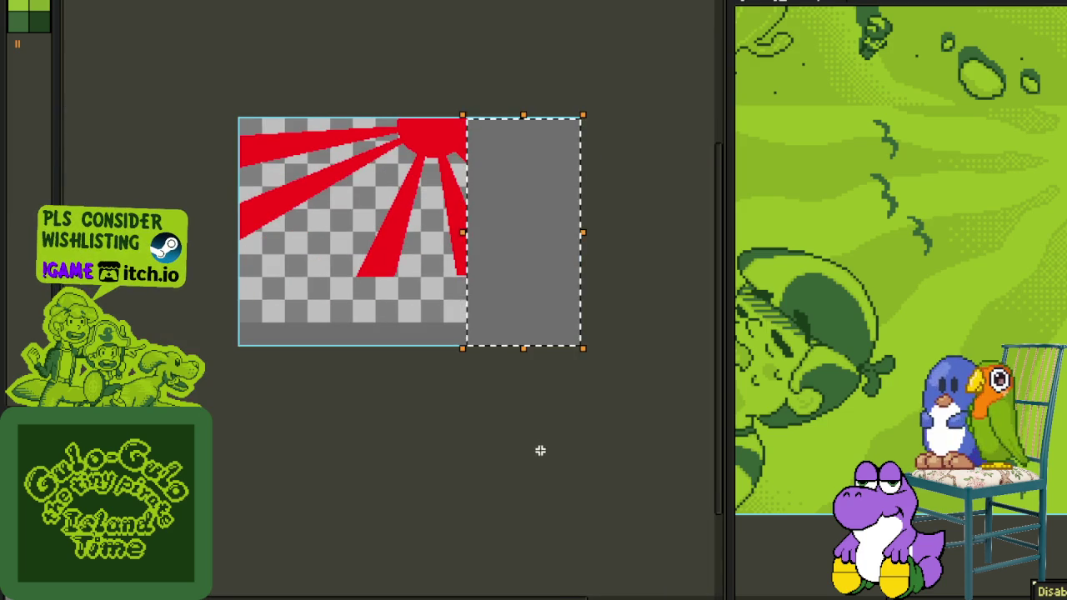
pyautogui.scroll(2, 434, 162)
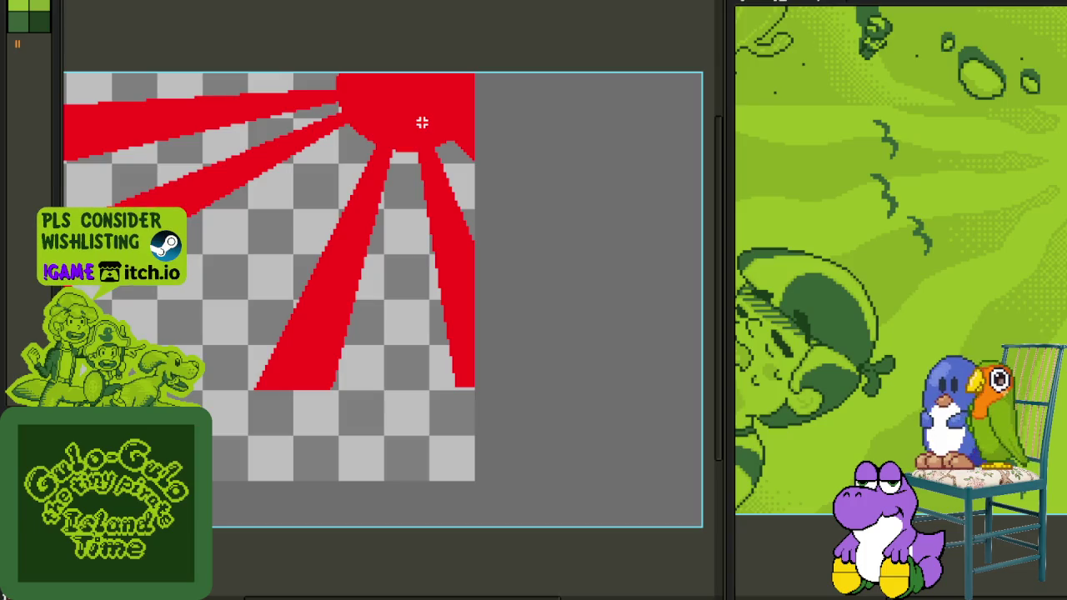
pyautogui.hotkey('shift', 'r')
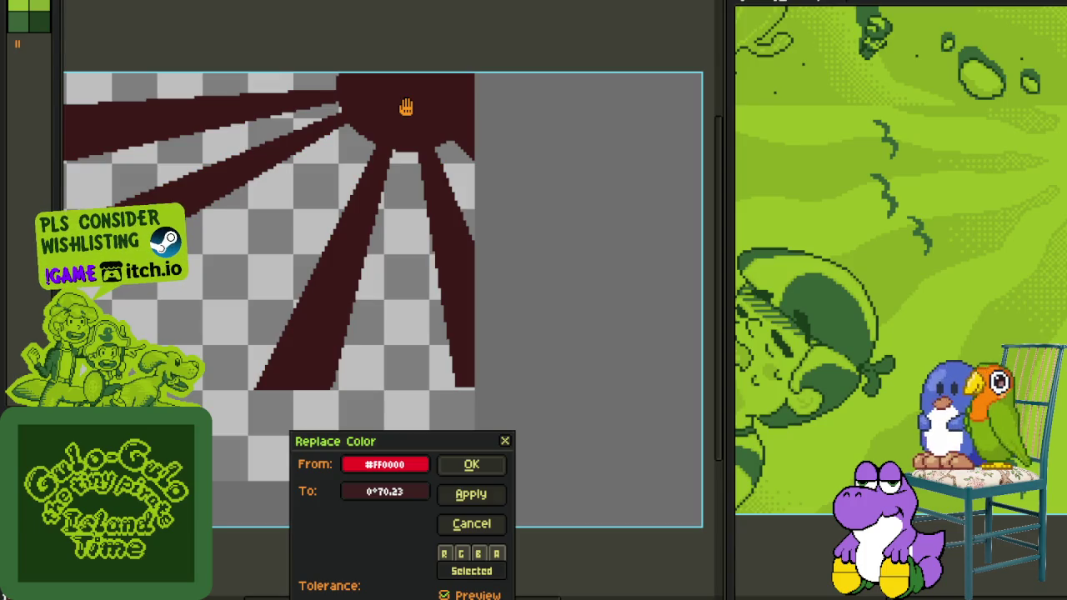
pyautogui.press('Return')
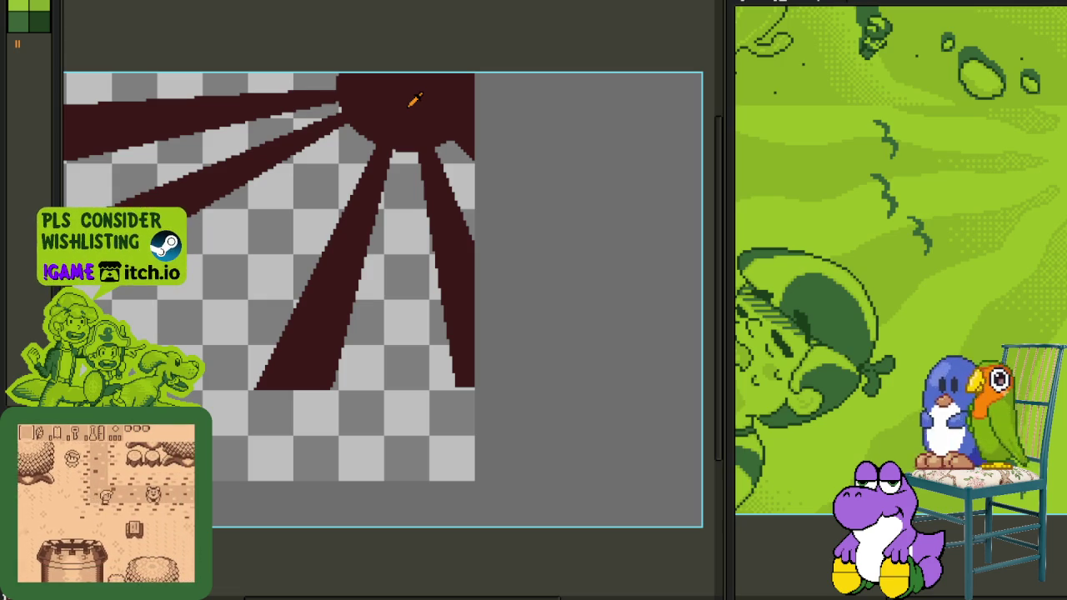
pyautogui.scroll(-2, 388, 346)
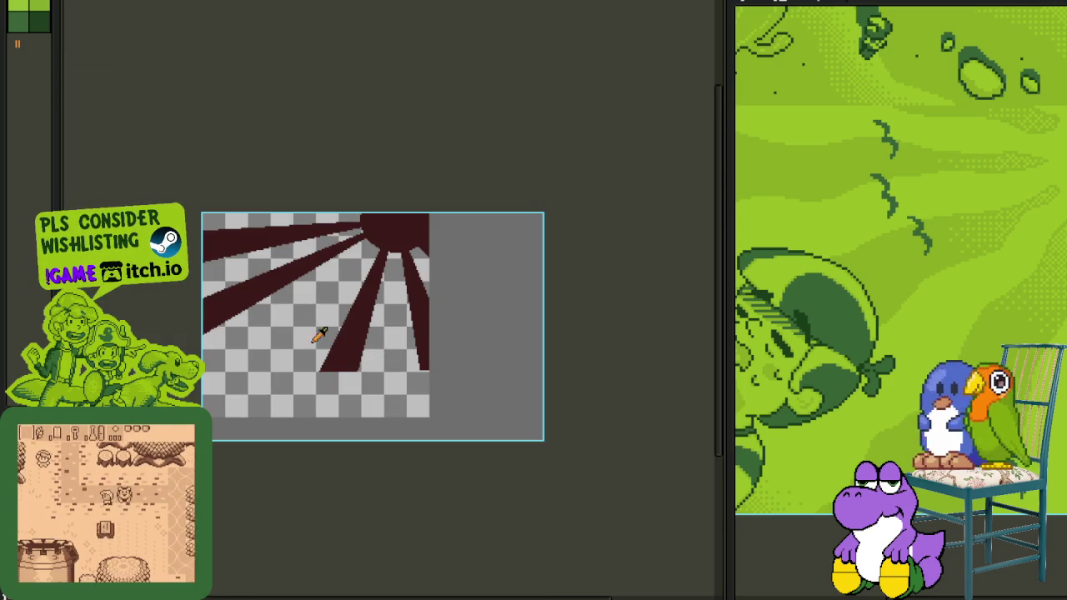
pyautogui.hscroll(-2, 238, 371)
# Add a new layer to the sprite.
pyautogui.press('Tab')
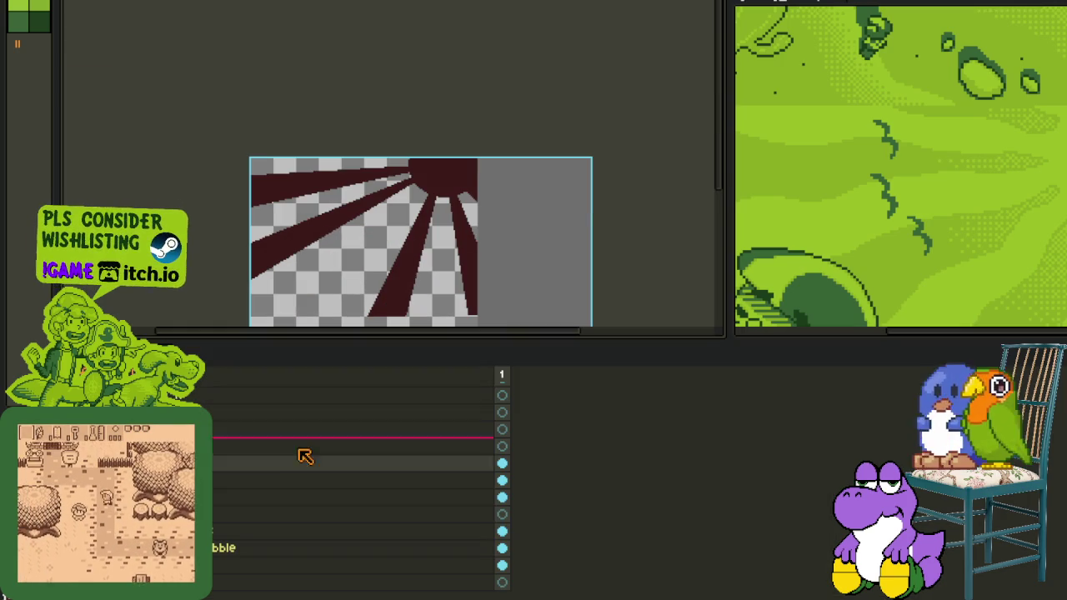
pyautogui.rightClick(210, 465)
pyautogui.moveTo(241, 497)
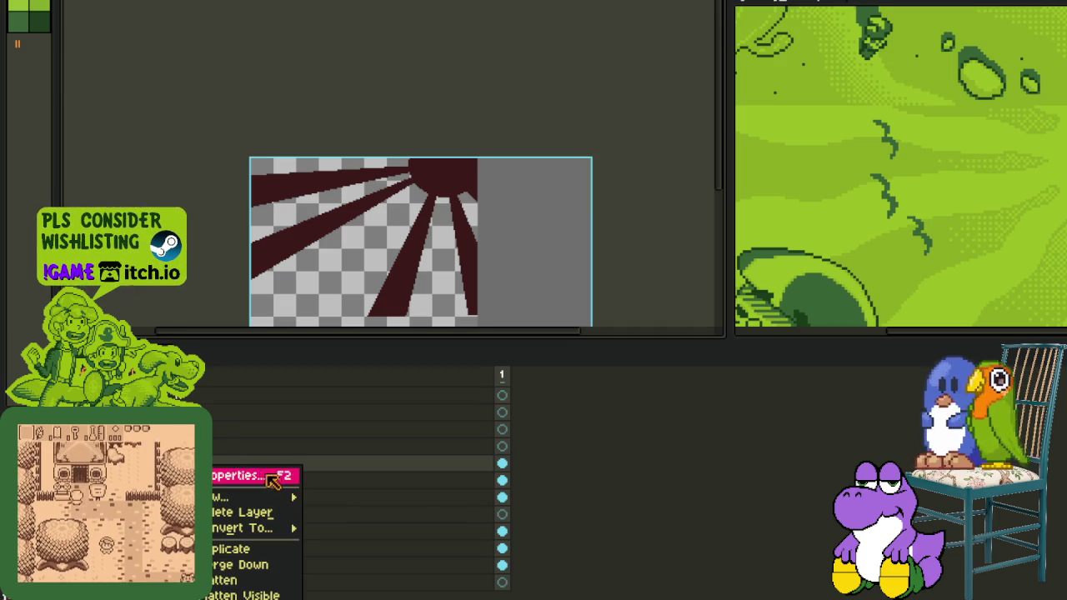
pyautogui.click(325, 495)
pyautogui.press('Tab')
pyautogui.scroll(2, 460, 285)
pyautogui.hscroll(1, 416, 324)
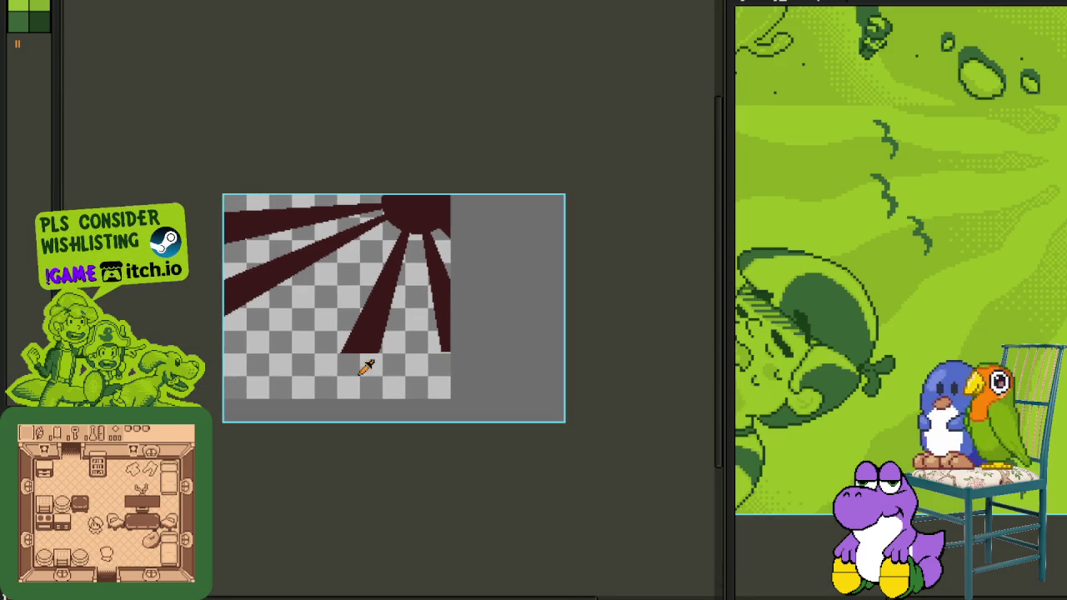
pyautogui.scroll(3, 347, 337)
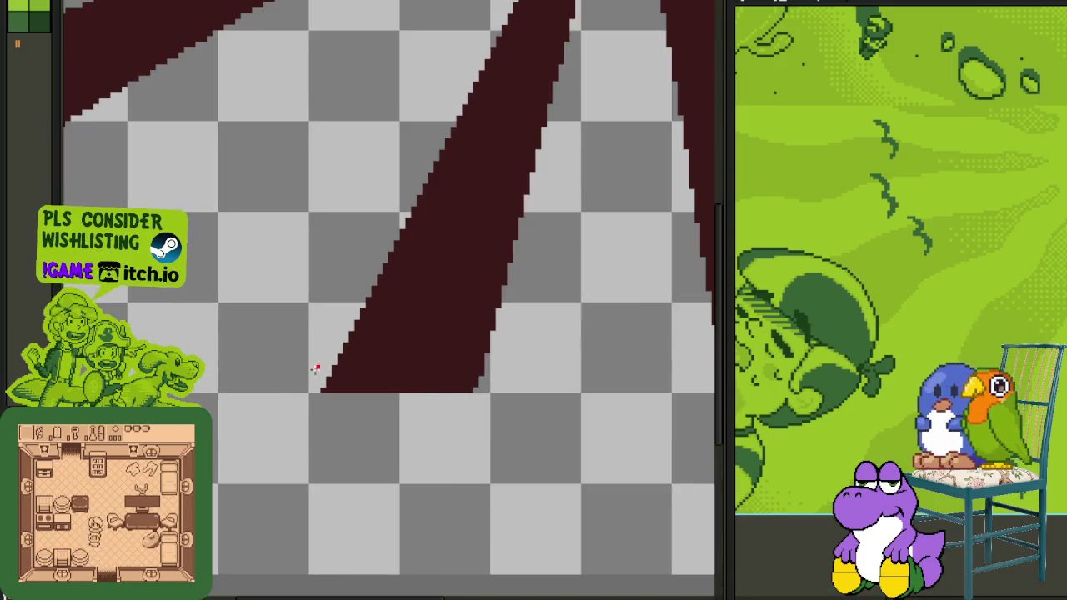
pyautogui.scroll(2, 317, 400)
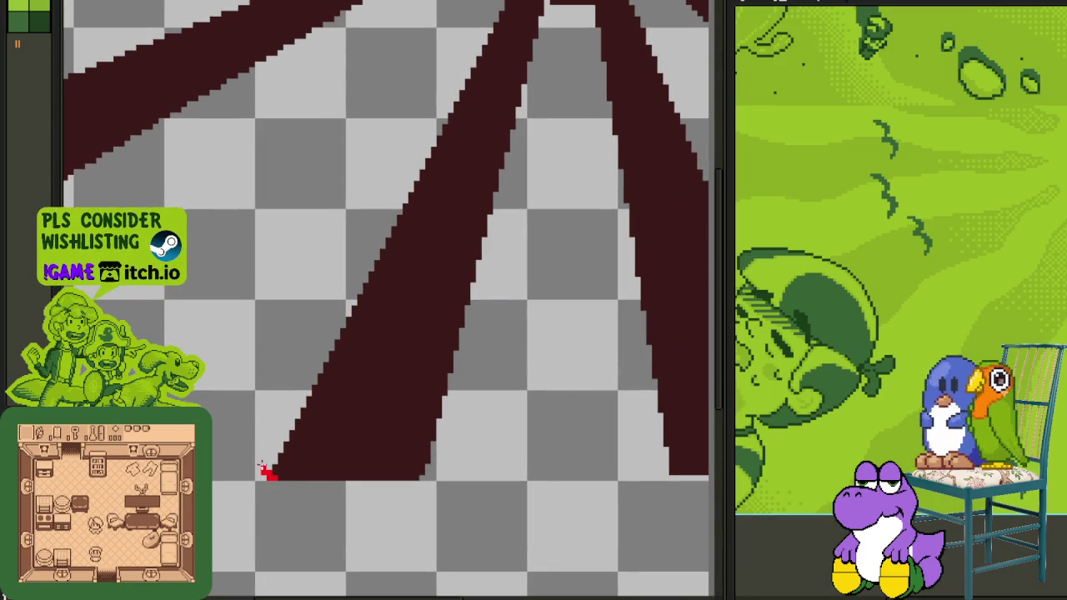
# Rotate the canvas 90° clockwise, undoing a trial horizontal flip, and save.
pyautogui.click(150, 2)
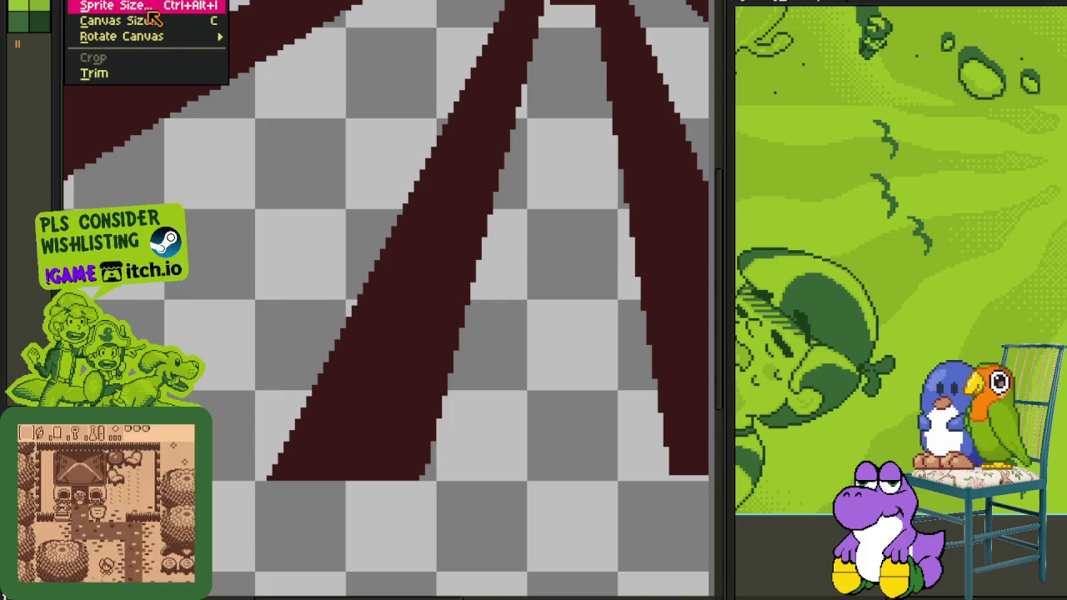
pyautogui.moveTo(121, 36)
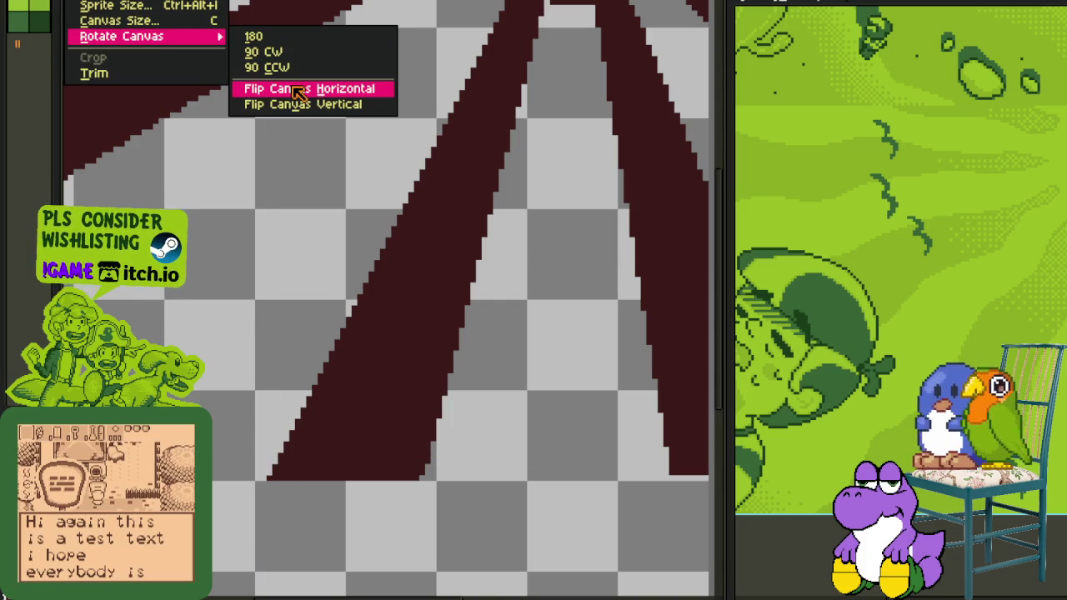
pyautogui.click(298, 90)
pyautogui.hotkey('ctrl', 'z')
pyautogui.click(38, 1)
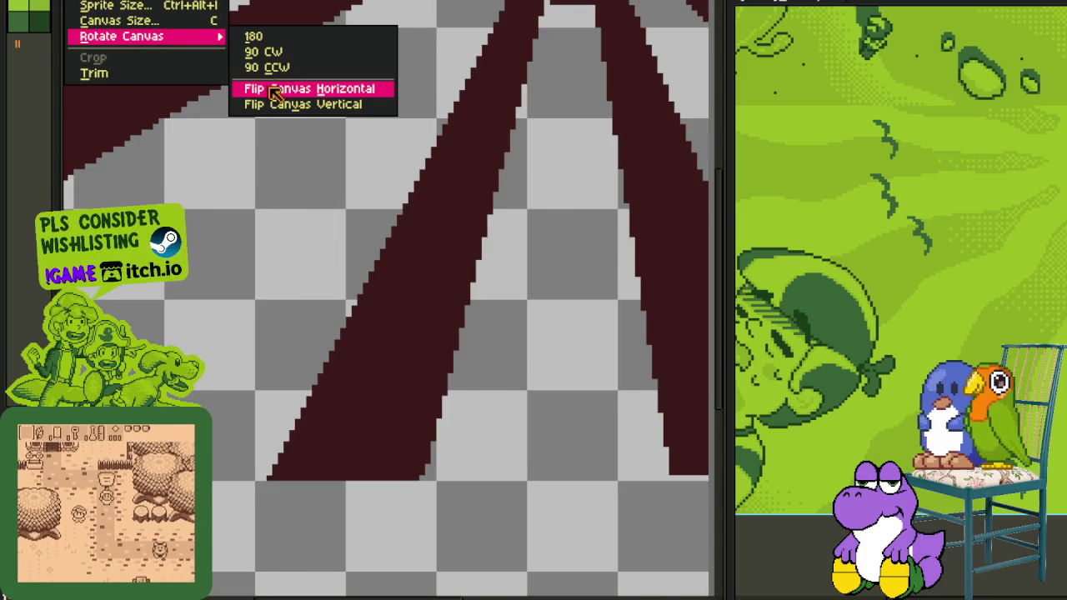
pyautogui.click(250, 50)
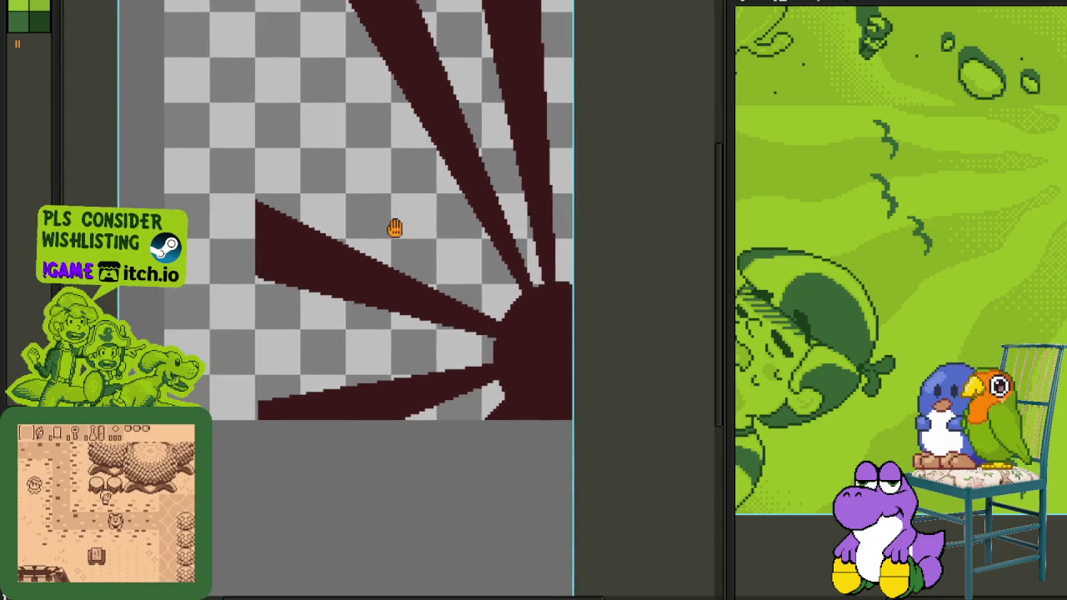
pyautogui.scroll(1, 274, 225)
pyautogui.scroll(1, 268, 167)
pyautogui.hotkey('ctrl', 's')
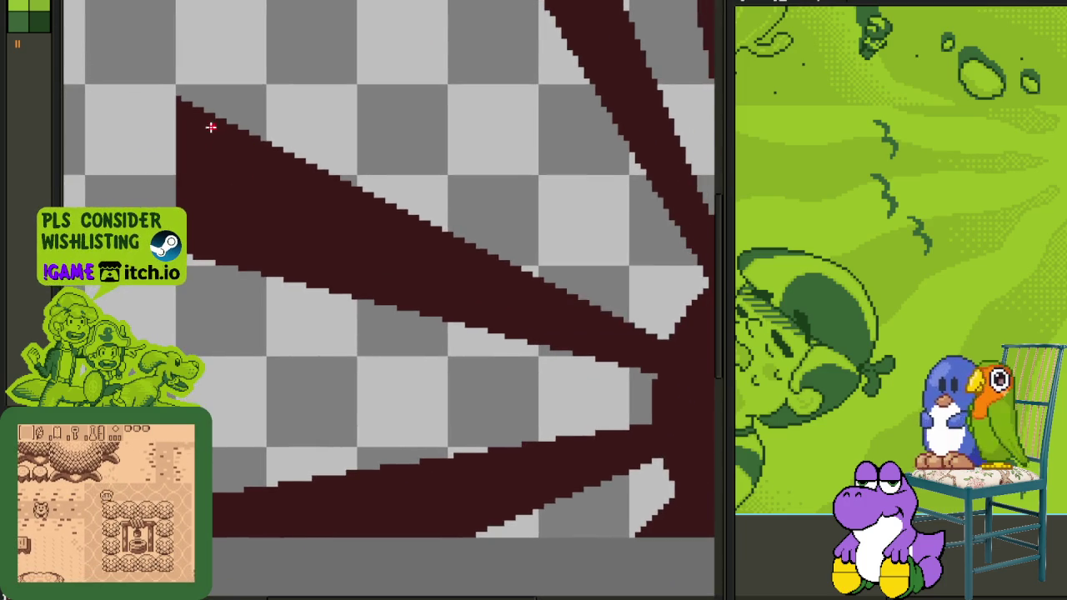
# Trace a red outline along a ray's upper edge and paint over its end in dark colour.
pyautogui.scroll(1, 186, 108)
pyautogui.moveTo(172, 101); pyautogui.dragTo(558, 242)
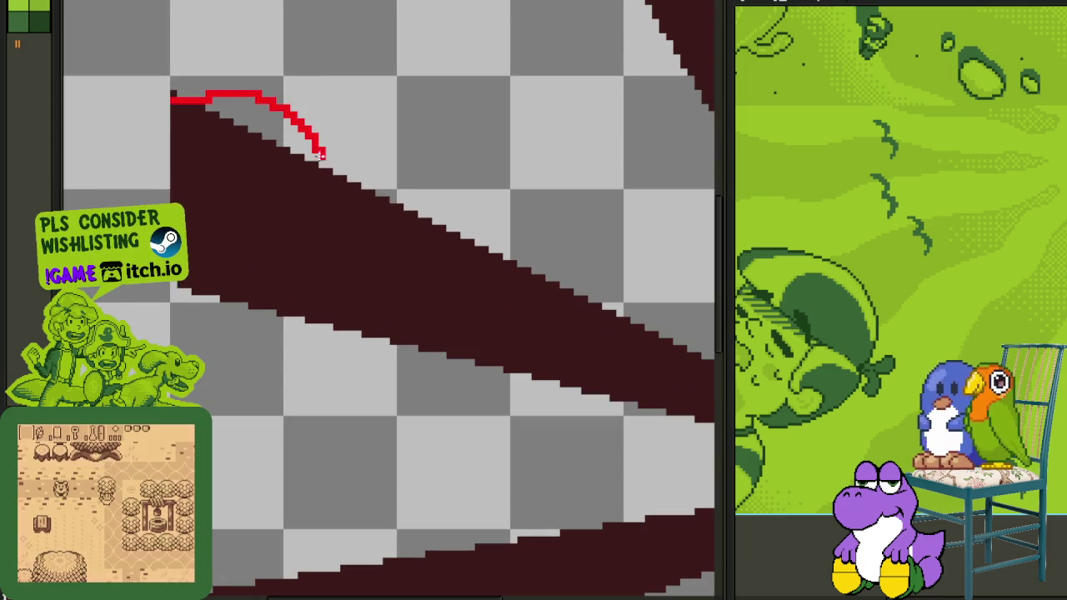
pyautogui.scroll(-2, 514, 254)
pyautogui.scroll(3, 328, 139)
pyautogui.moveTo(357, 154); pyautogui.dragTo(352, 151)
pyautogui.scroll(-2, 329, 125)
pyautogui.scroll(2, 328, 155)
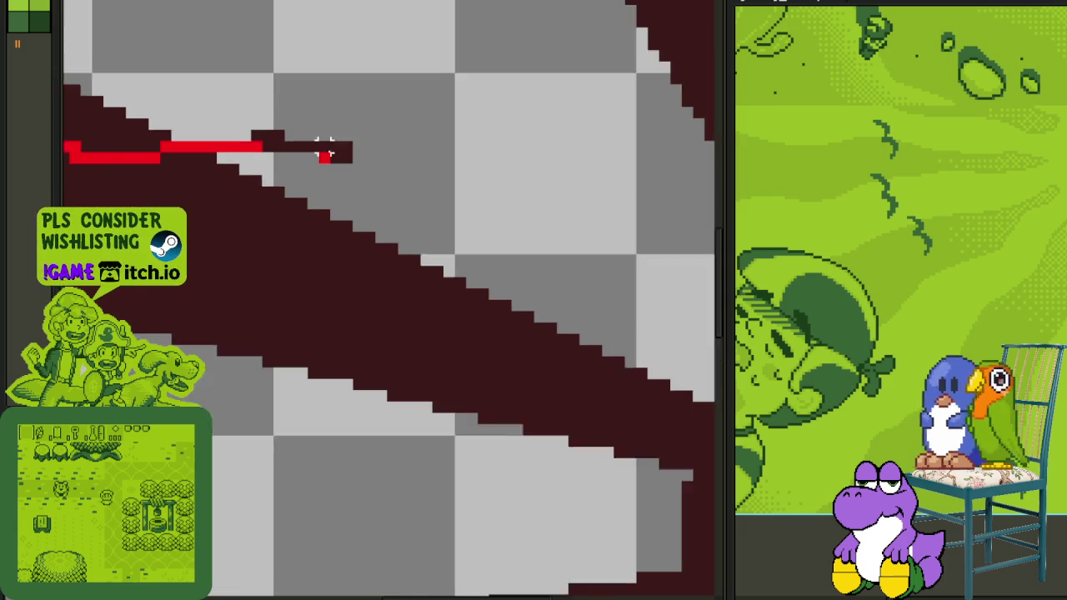
pyautogui.scroll(1, 325, 150)
# Select a patch of stray pixels with the marquee and delete them.
pyautogui.moveTo(195, 68); pyautogui.dragTo(338, 193)
pyautogui.scroll(-2, 337, 193)
pyautogui.press('Delete')
pyautogui.scroll(2, 239, 197)
pyautogui.scroll(-2, 305, 207)
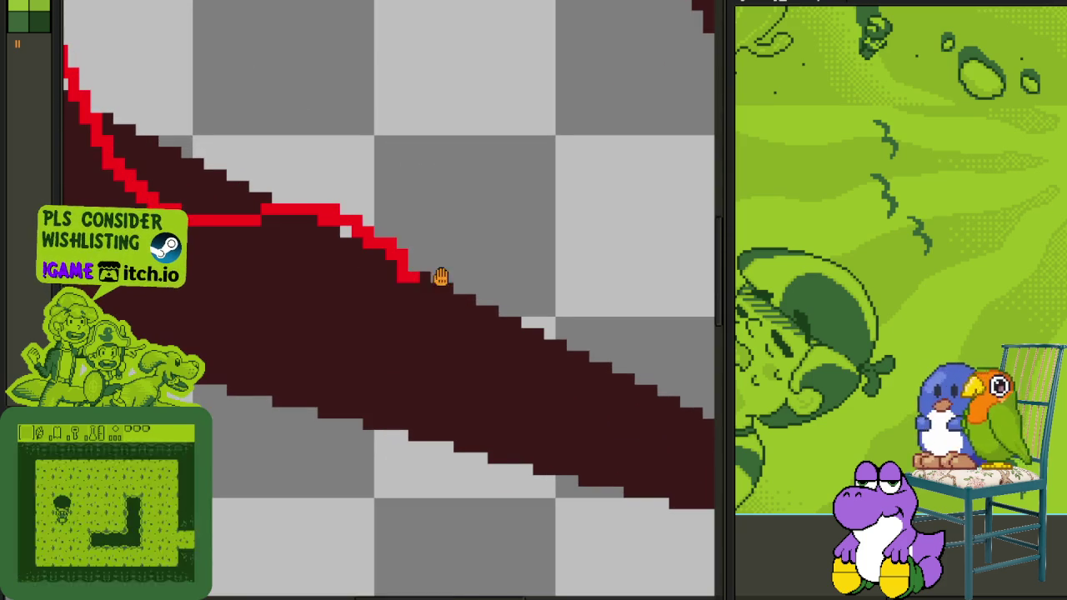
pyautogui.scroll(2, 243, 212)
# Continue the red upper outline rightward and down-right along the dark band, undoing an overlong stroke.
pyautogui.moveTo(225, 203)
pyautogui.mouseDown()
pyautogui.moveTo(255, 226)
pyautogui.moveTo(431, 291)
pyautogui.moveTo(466, 348)
pyautogui.mouseUp()
pyautogui.hotkey('ctrl', 'z')
pyautogui.scroll(1, 275, 272)
pyautogui.moveTo(287, 278); pyautogui.dragTo(449, 278)
pyautogui.moveTo(283, 260)
pyautogui.mouseDown()
pyautogui.moveTo(433, 275)
pyautogui.moveTo(486, 305)
pyautogui.moveTo(508, 362)
pyautogui.moveTo(565, 358)
pyautogui.mouseUp()
# Trace the ray's lower edge in red and extend it down-right.
pyautogui.scroll(-2, 551, 344)
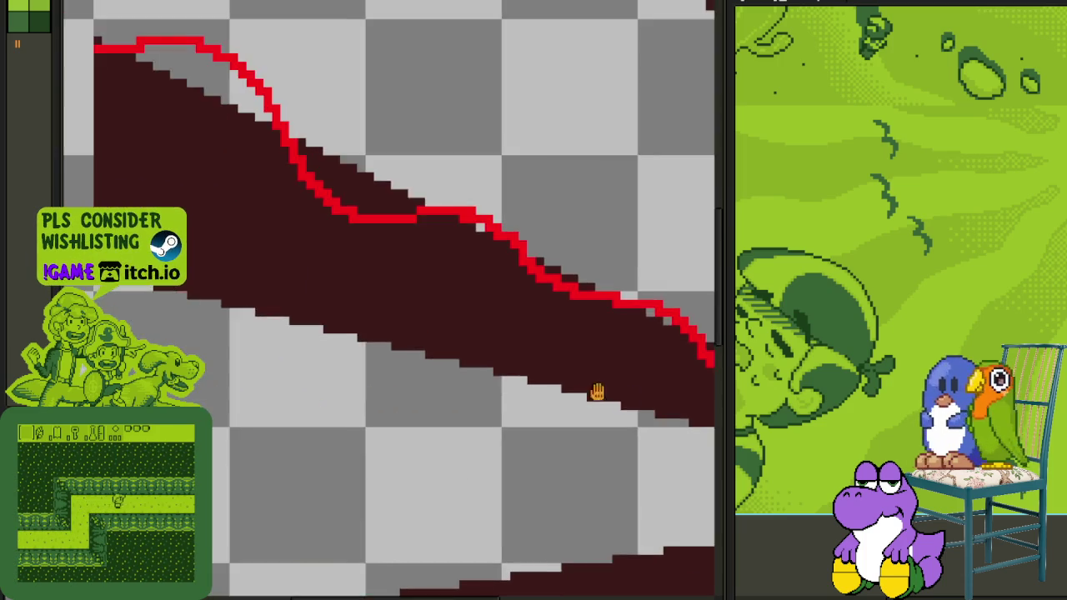
pyautogui.hscroll(-2, 276, 274)
pyautogui.scroll(1, 239, 305)
pyautogui.scroll(1, 151, 317)
pyautogui.scroll(-3, 151, 317)
pyautogui.scroll(2, 137, 322)
pyautogui.moveTo(258, 342); pyautogui.dragTo(403, 404)
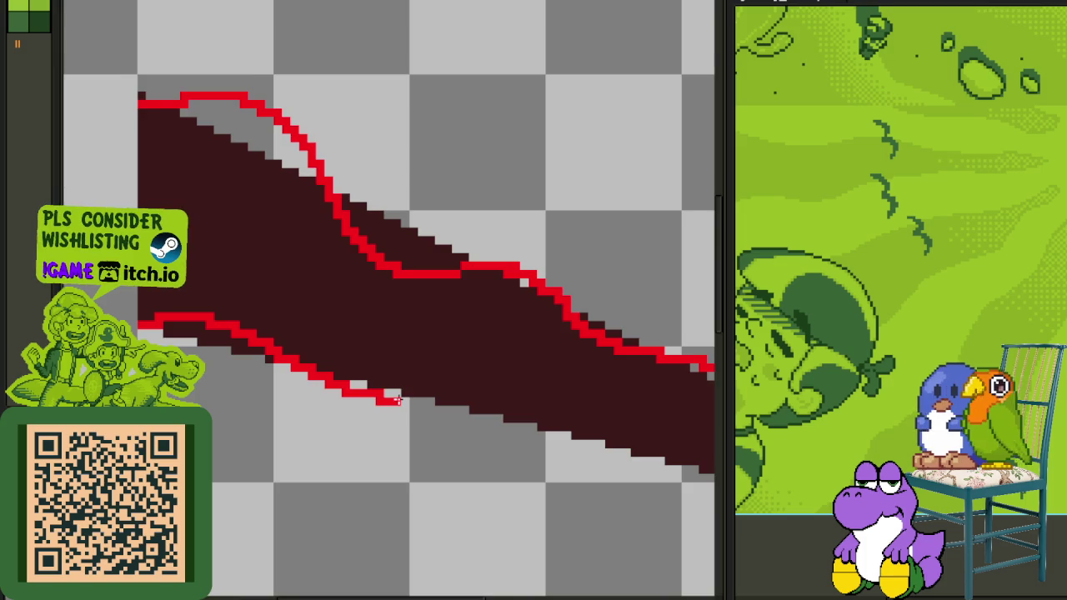
pyautogui.scroll(-1, 403, 405)
pyautogui.scroll(2, 403, 404)
pyautogui.moveTo(207, 350)
pyautogui.mouseDown()
pyautogui.moveTo(434, 369)
pyautogui.moveTo(510, 412)
pyautogui.mouseUp()
# Redraw the lower outline's descending section, add a short segment, and continue it down-right.
pyautogui.scroll(-1, 510, 413)
pyautogui.scroll(1, 274, 326)
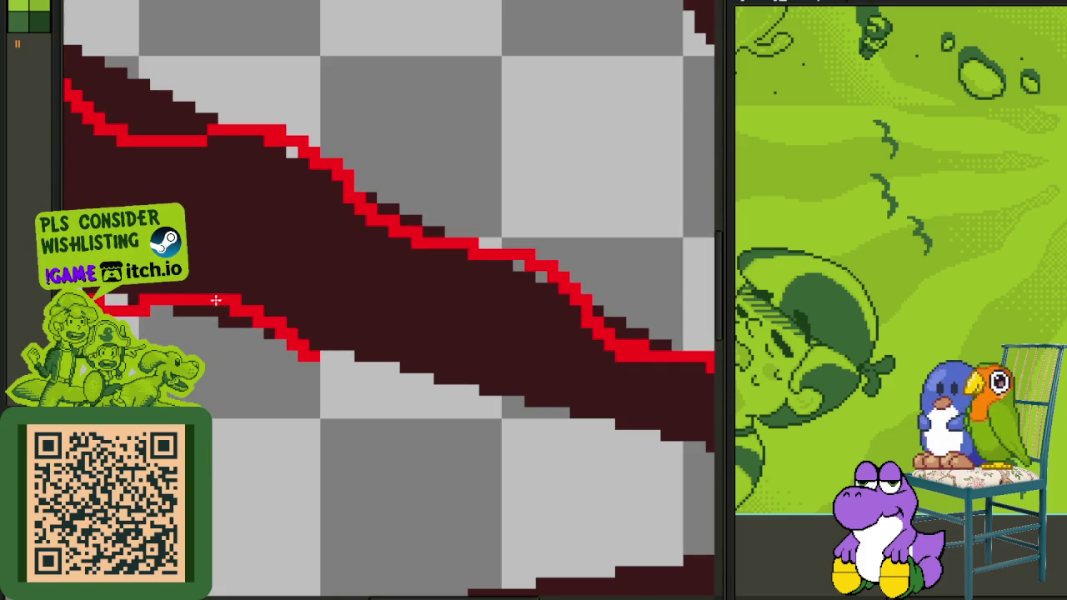
pyautogui.moveTo(230, 304)
pyautogui.mouseDown()
pyautogui.moveTo(278, 310)
pyautogui.moveTo(311, 335)
pyautogui.mouseUp()
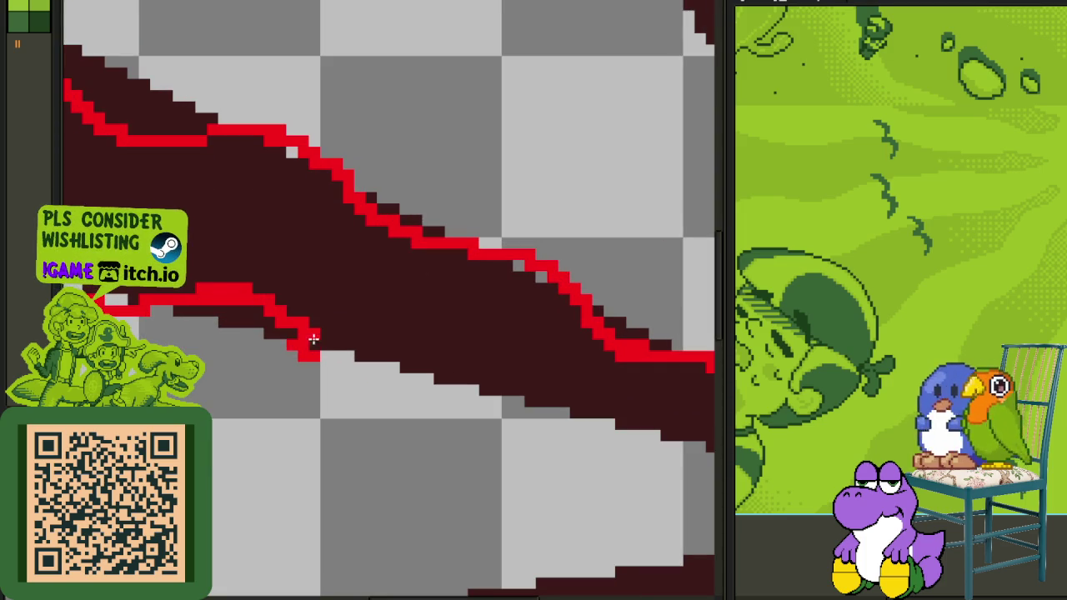
pyautogui.scroll(-1, 405, 369)
pyautogui.moveTo(281, 321); pyautogui.dragTo(125, 296)
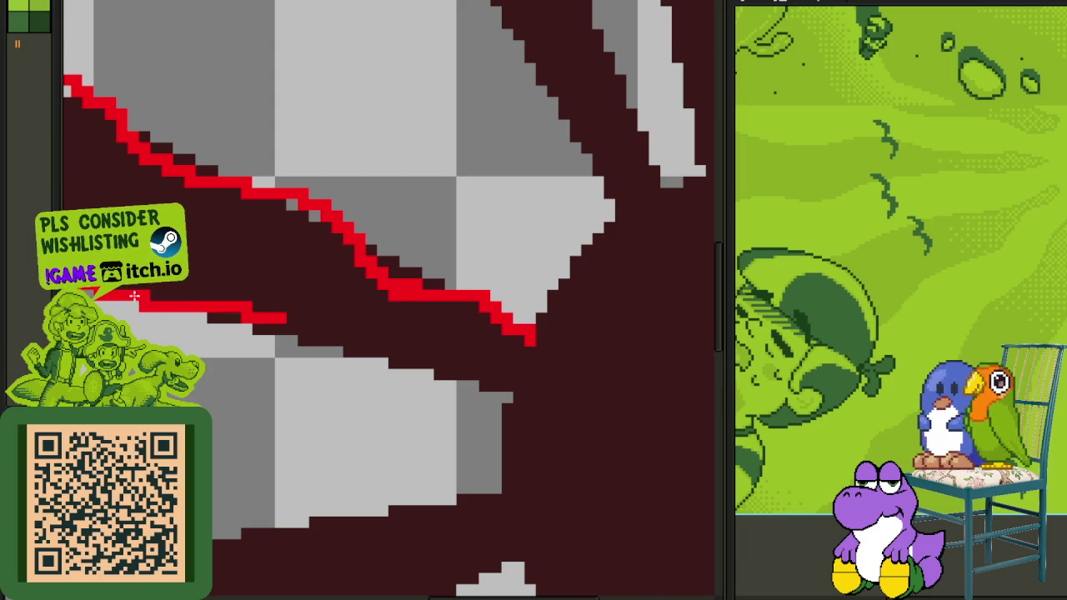
pyautogui.scroll(1, 204, 296)
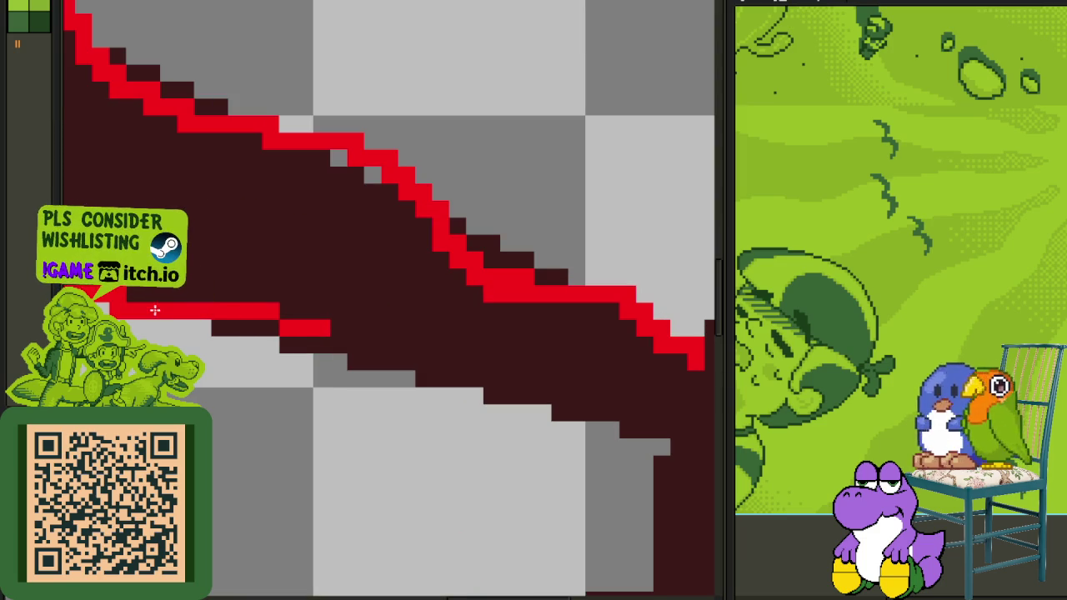
pyautogui.scroll(-4, 279, 314)
pyautogui.scroll(1, 275, 310)
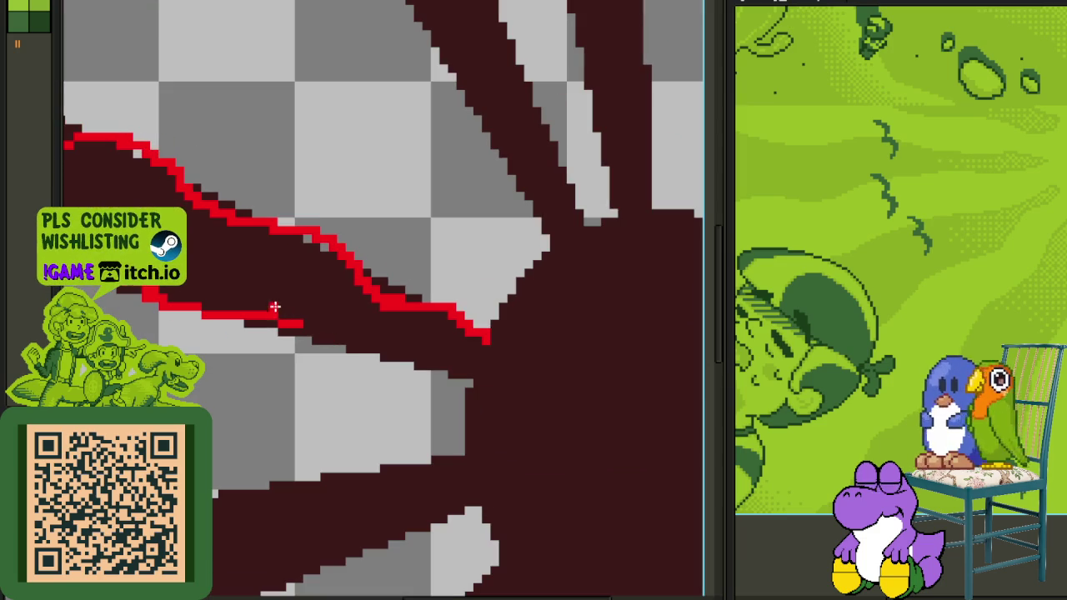
pyautogui.scroll(1, 334, 331)
pyautogui.moveTo(208, 276)
pyautogui.mouseDown()
pyautogui.moveTo(286, 333)
pyautogui.moveTo(321, 343)
pyautogui.mouseUp()
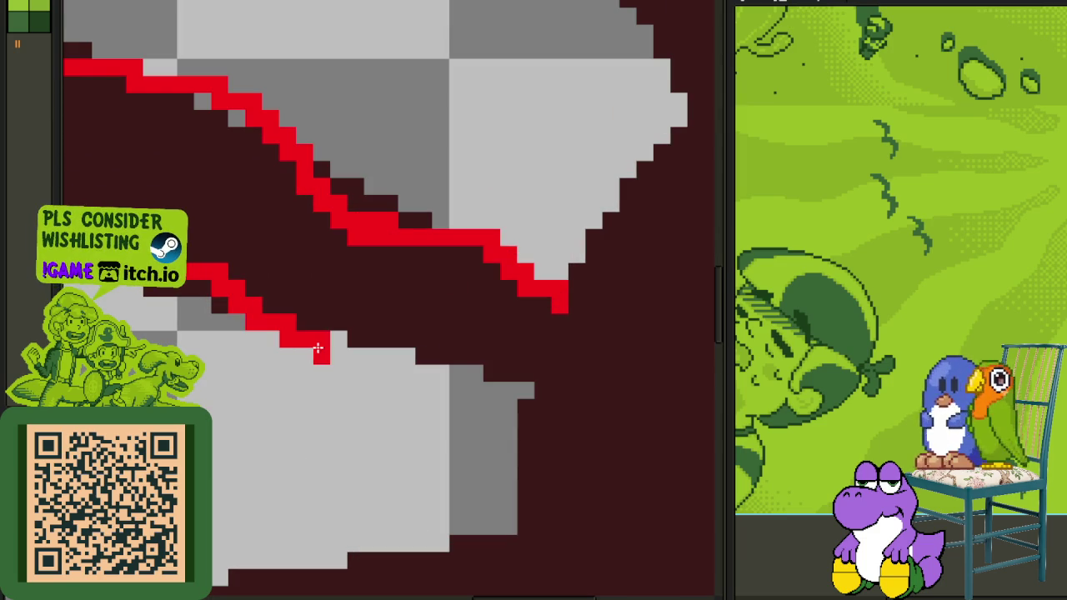
# Fill the gap in the upper red line and extend the lower line toward the sun's centre.
pyautogui.click(473, 237)
pyautogui.moveTo(441, 322)
pyautogui.mouseDown()
pyautogui.moveTo(354, 333)
pyautogui.moveTo(340, 324)
pyautogui.moveTo(460, 336)
pyautogui.moveTo(542, 402)
pyautogui.mouseUp()
pyautogui.scroll(-3, 543, 403)
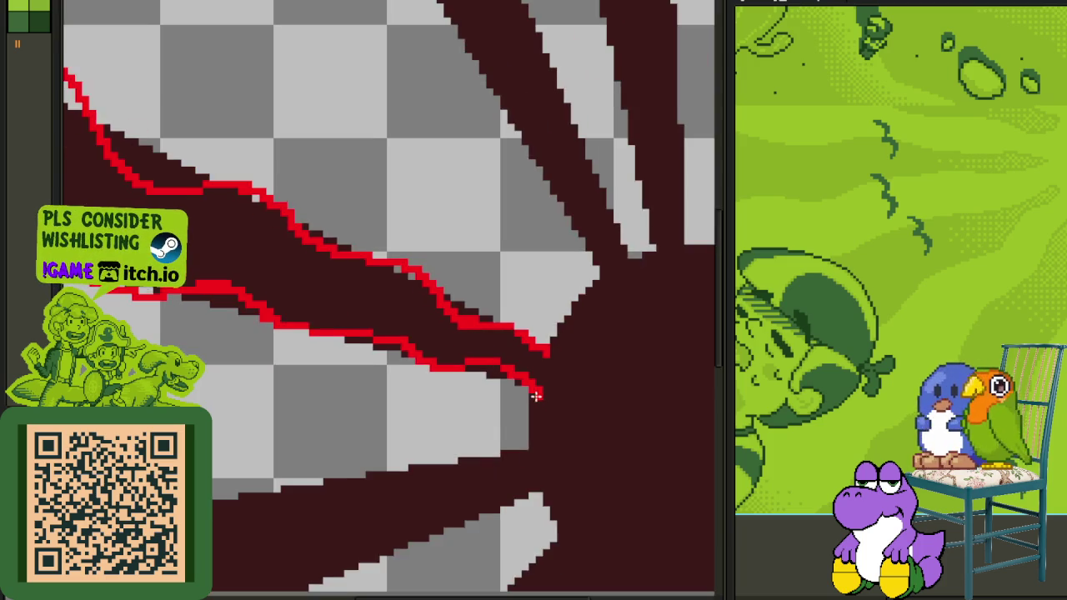
pyautogui.scroll(-2, 537, 392)
pyautogui.scroll(-2, 584, 336)
pyautogui.moveTo(392, 397); pyautogui.dragTo(274, 388)
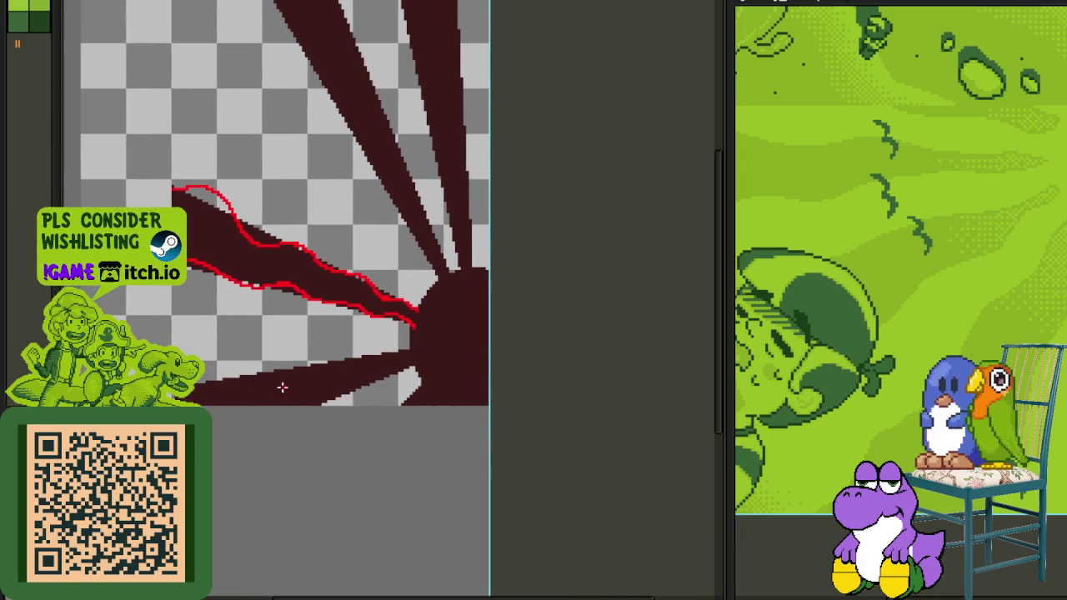
# Begin a red outline along the next ray's edge, then undo the last stroke.
pyautogui.scroll(2, 277, 348)
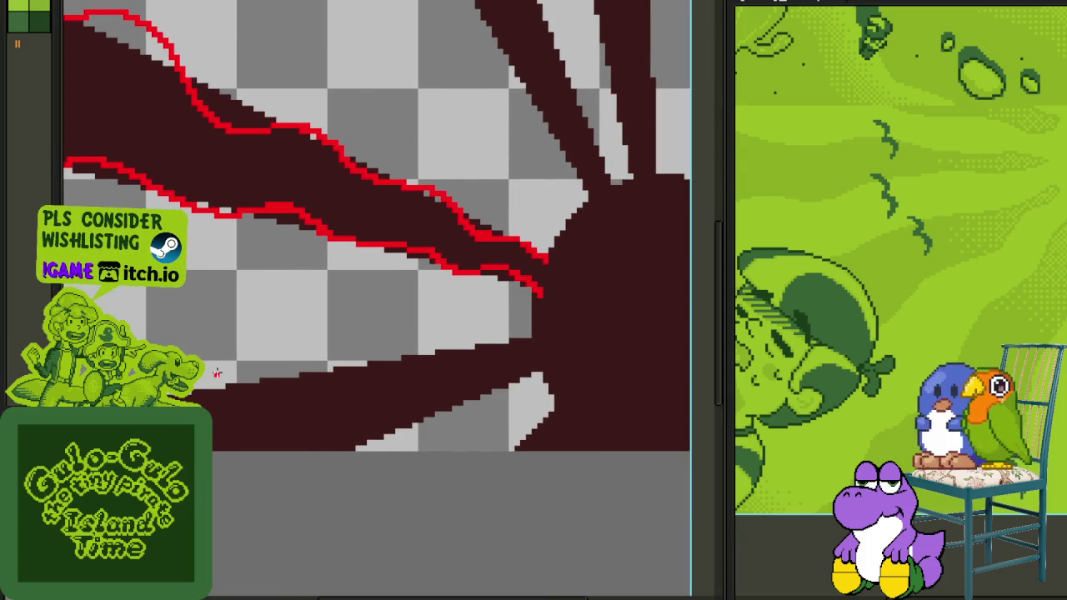
pyautogui.scroll(-1, 216, 373)
pyautogui.scroll(2, 216, 373)
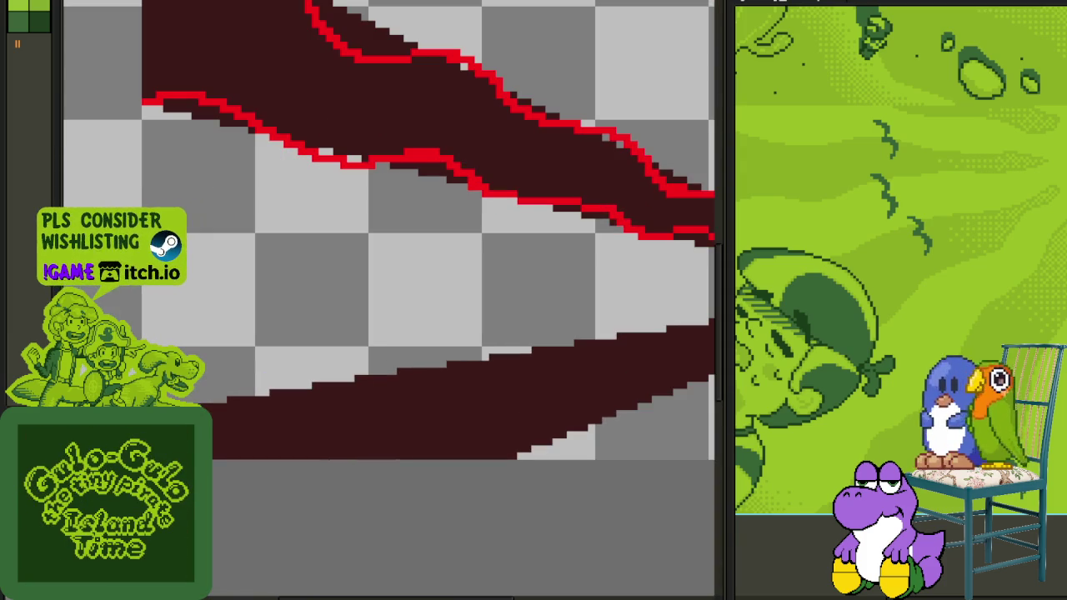
pyautogui.moveTo(185, 392); pyautogui.dragTo(382, 388)
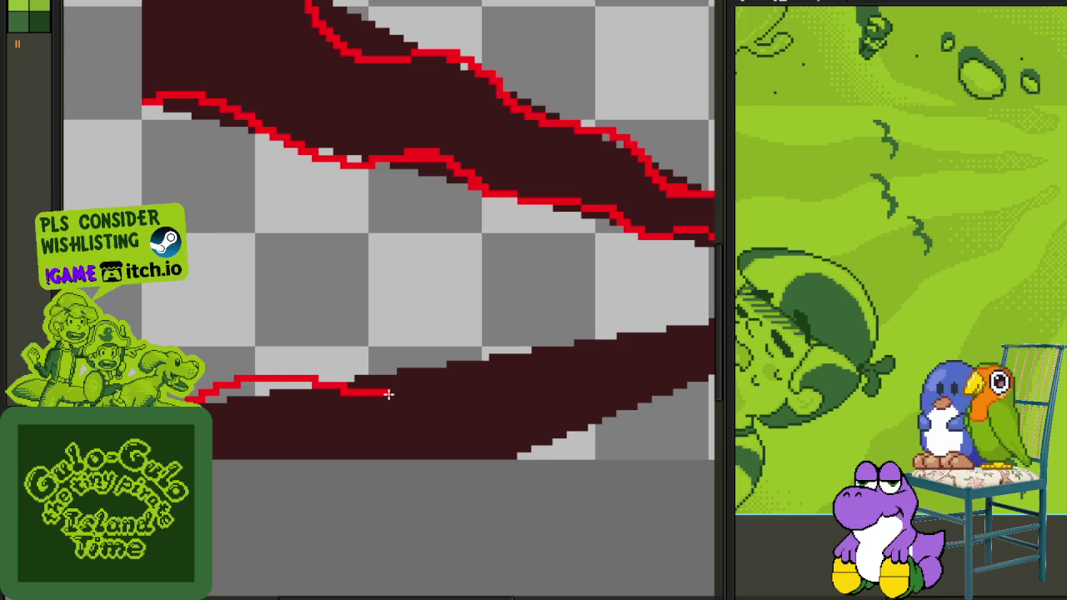
pyautogui.scroll(1, 208, 404)
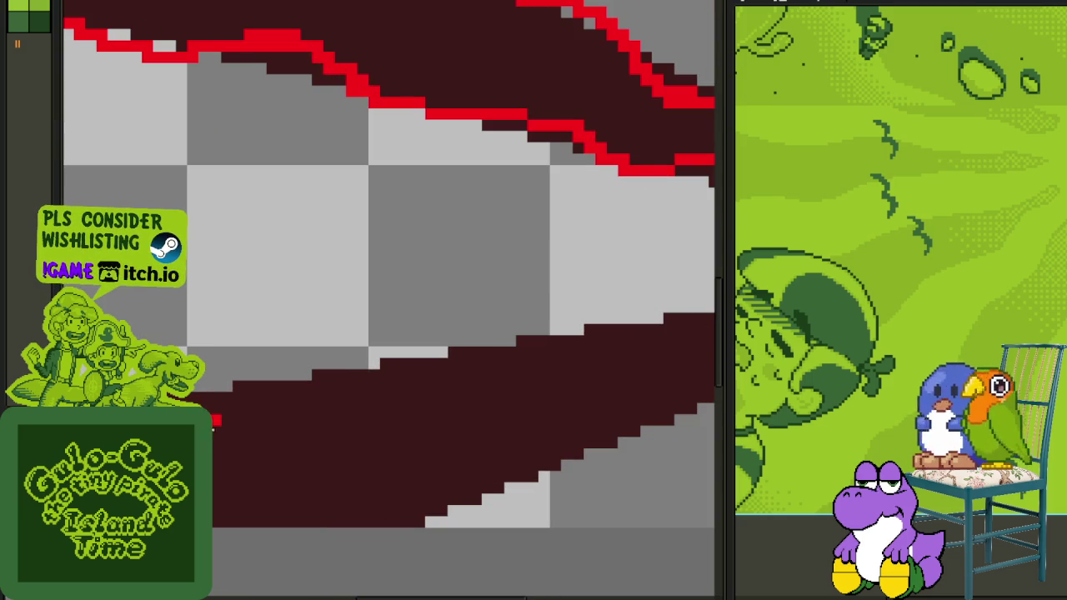
pyautogui.moveTo(228, 411); pyautogui.dragTo(388, 337)
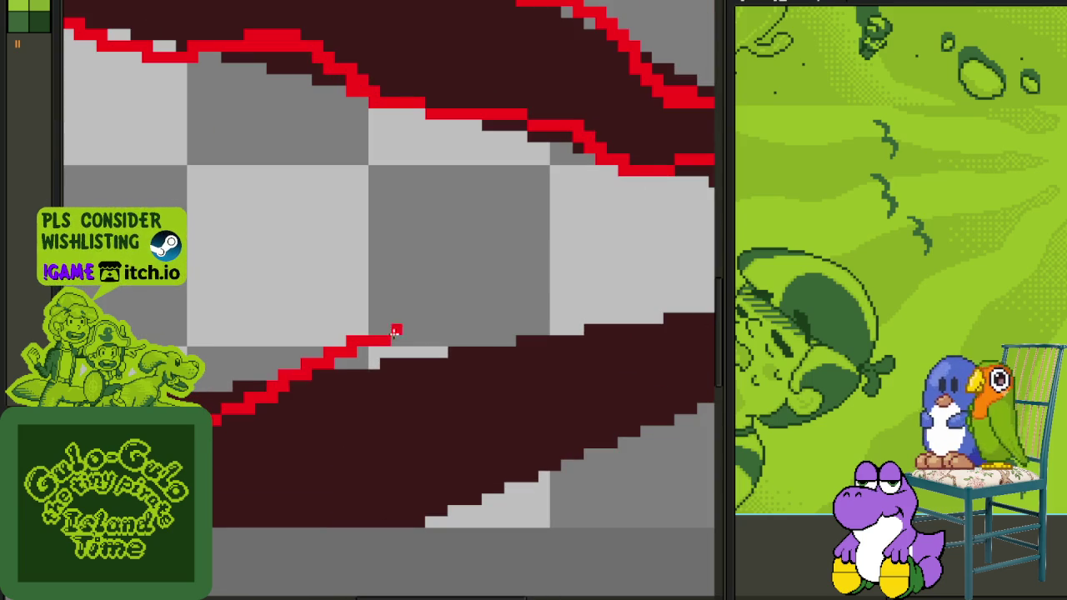
pyautogui.press('Right')
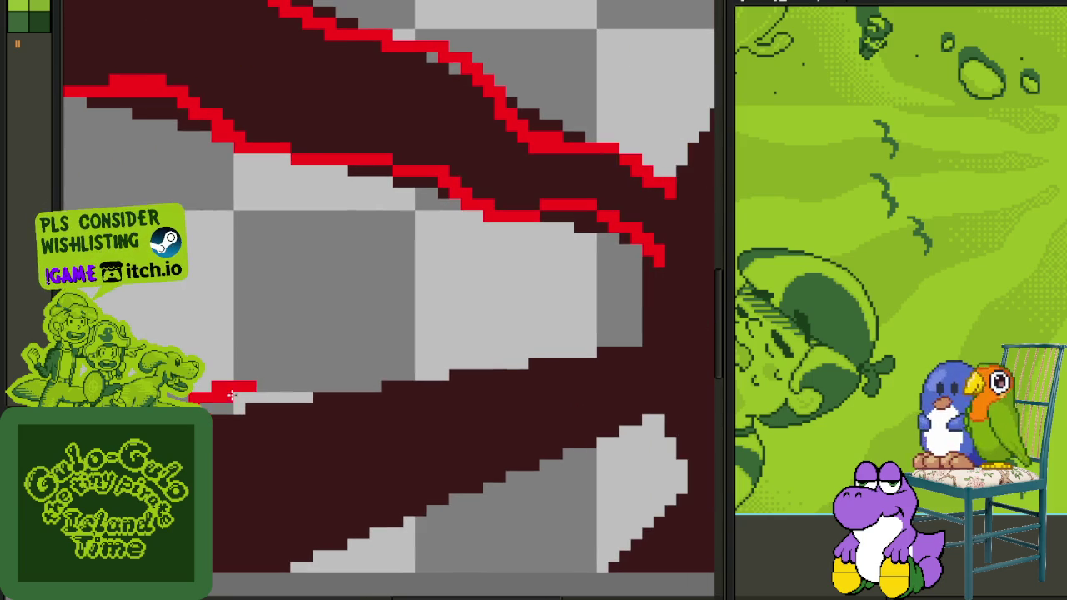